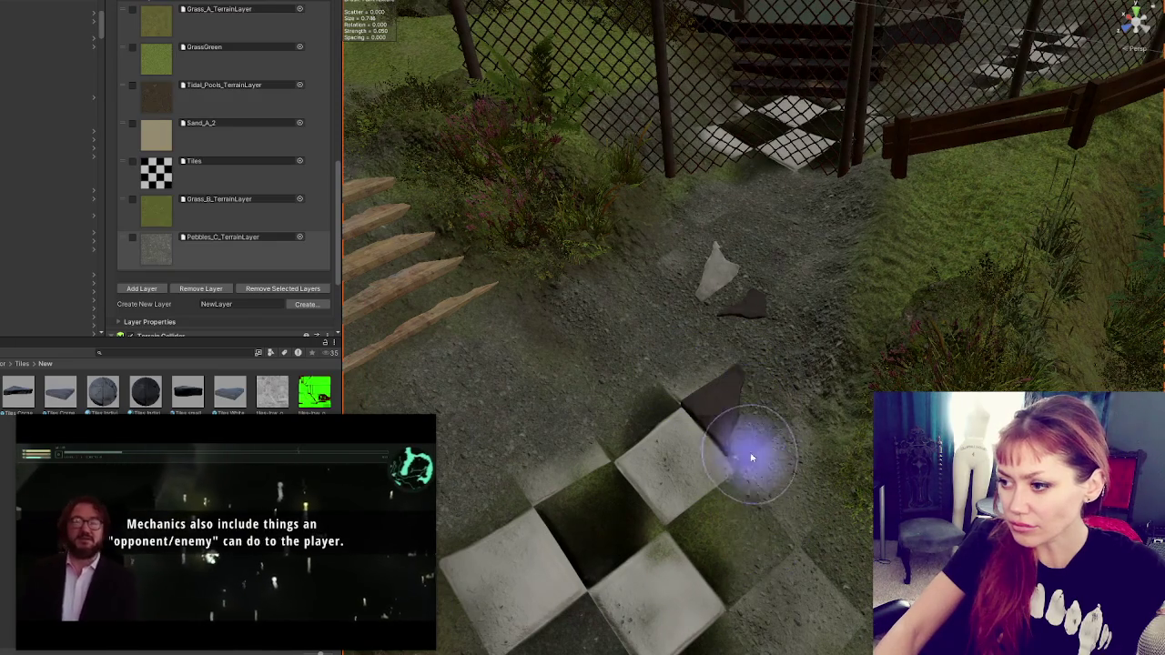
# Step: Select Tidal_Pools_TerrainLayer in the Layer Palette as the texture to paint
pyautogui.scroll(5, 258, 219)
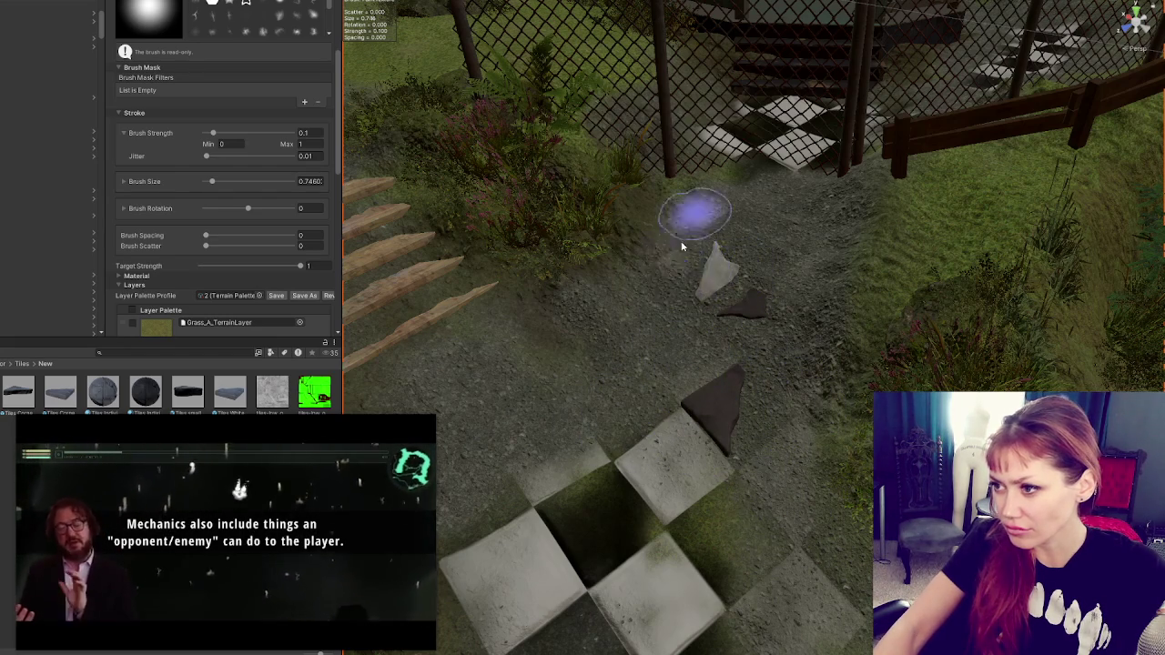
pyautogui.scroll(-6, 223, 210)
pyautogui.click(223, 150)
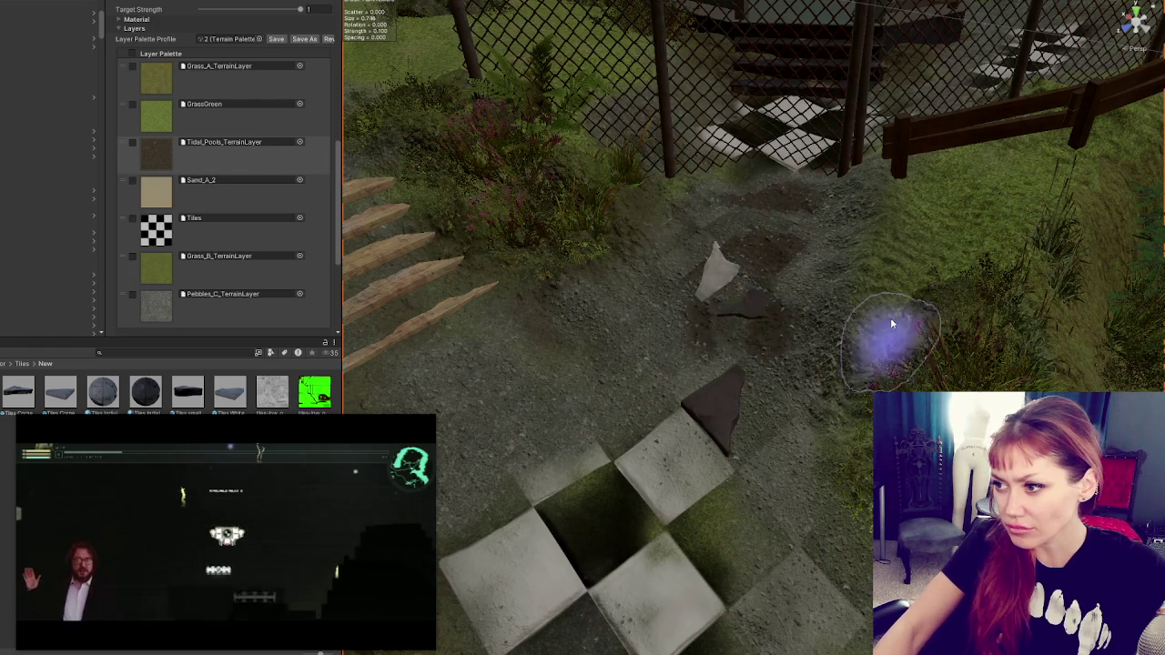
# Step: Paint dark Tidal_Pools dirt onto the ground near the rock and broken tiles
pyautogui.scroll(4, 841, 341)
pyautogui.moveTo(776, 206)
pyautogui.mouseDown()
pyautogui.moveTo(671, 390)
pyautogui.moveTo(697, 411)
pyautogui.moveTo(611, 382)
pyautogui.moveTo(786, 326)
pyautogui.moveTo(663, 273)
pyautogui.moveTo(811, 310)
pyautogui.mouseUp()
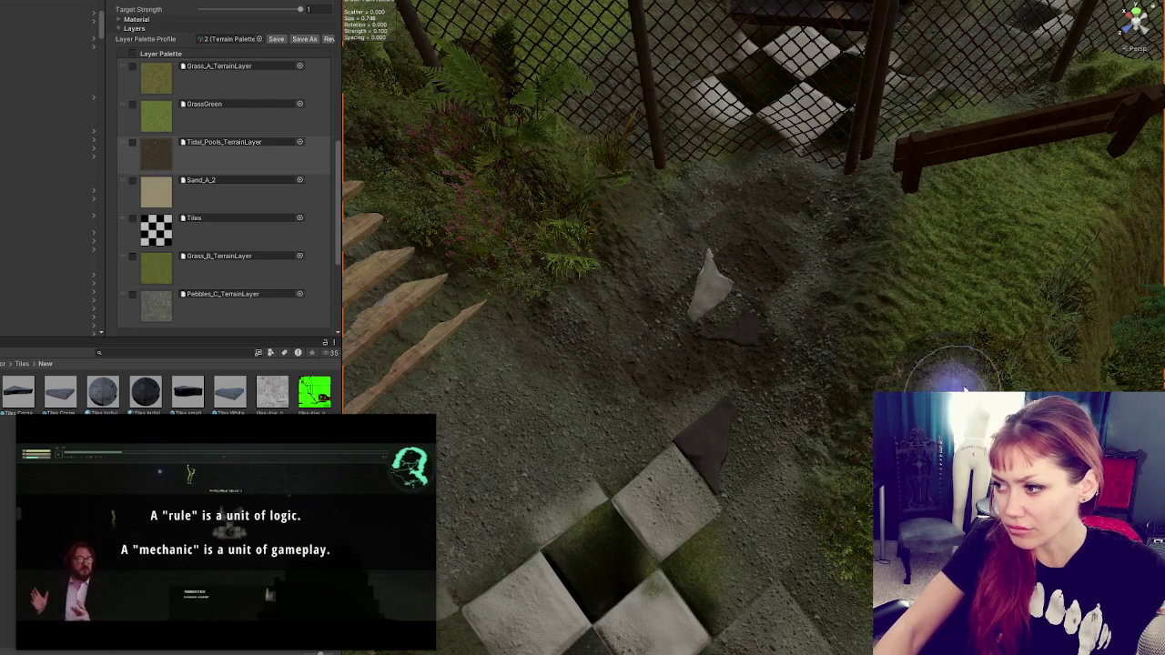
pyautogui.moveTo(1025, 379)
pyautogui.mouseDown()
pyautogui.moveTo(793, 300)
pyautogui.moveTo(756, 394)
pyautogui.mouseUp()
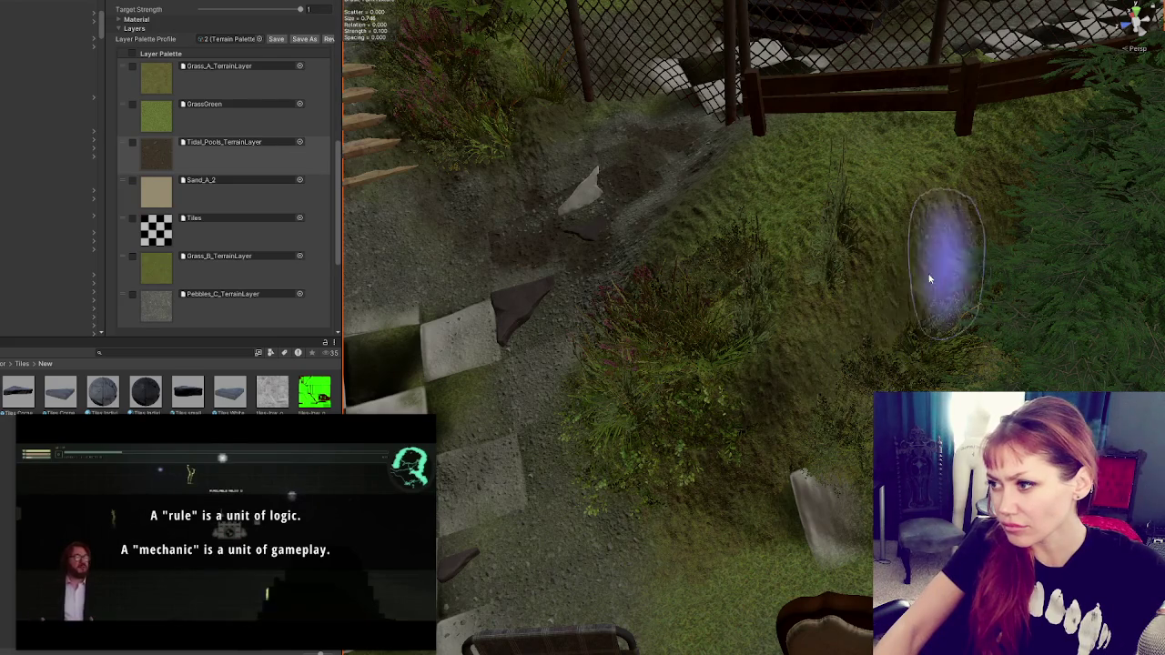
pyautogui.moveTo(902, 320); pyautogui.dragTo(798, 369)
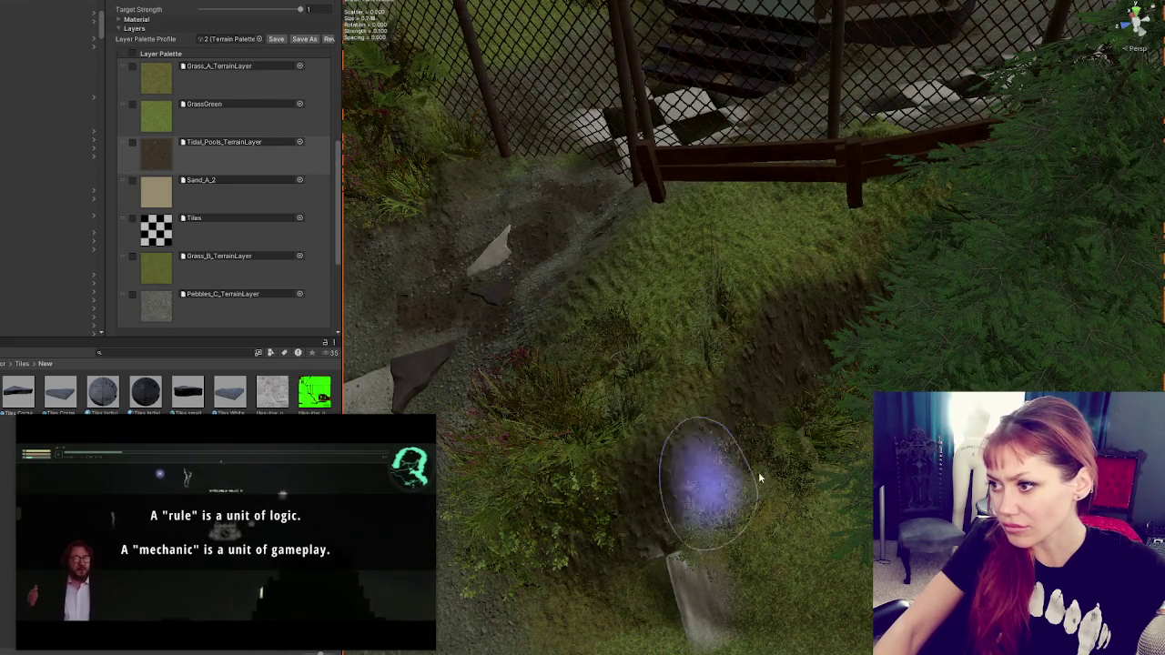
pyautogui.moveTo(676, 473); pyautogui.dragTo(780, 428)
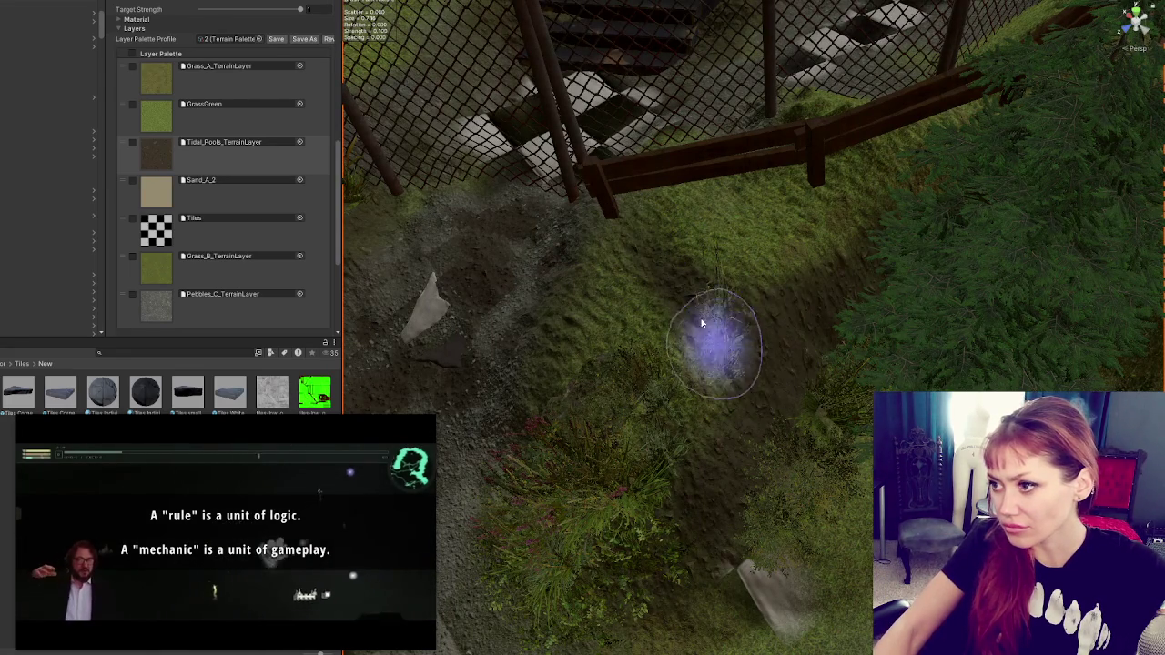
pyautogui.moveTo(785, 331); pyautogui.dragTo(801, 247)
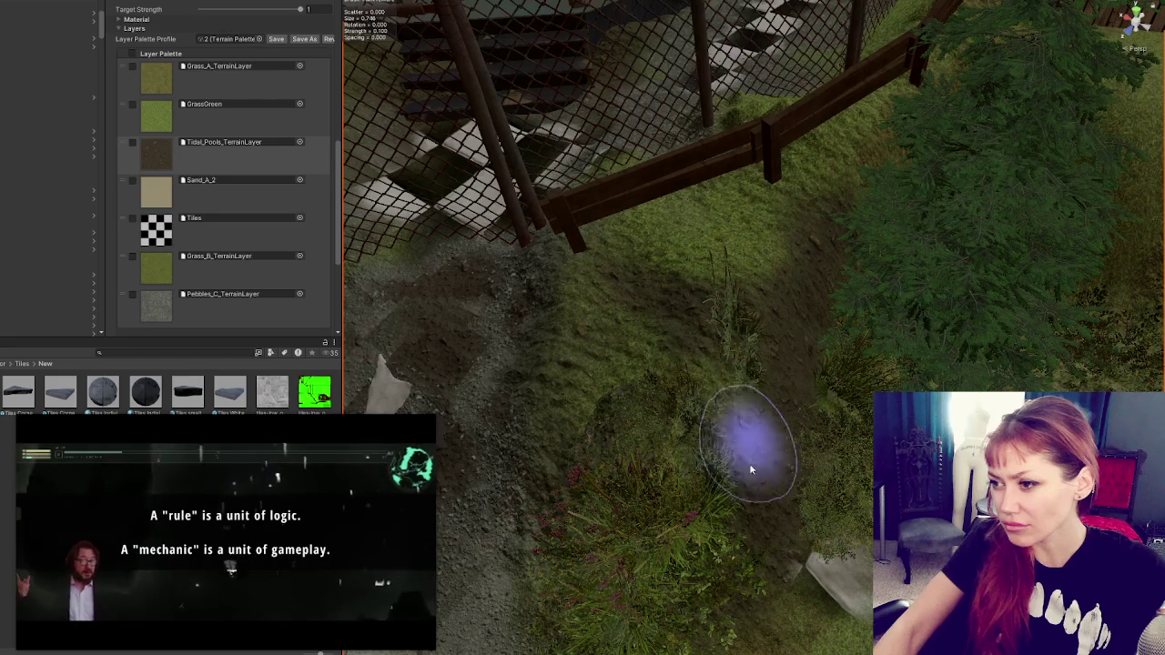
# Step: Survey the gravel path and fence, then select Pebbles_C_TerrainLayer for painting
pyautogui.moveTo(751, 452); pyautogui.dragTo(810, 385)
pyautogui.moveTo(778, 573); pyautogui.dragTo(788, 303)
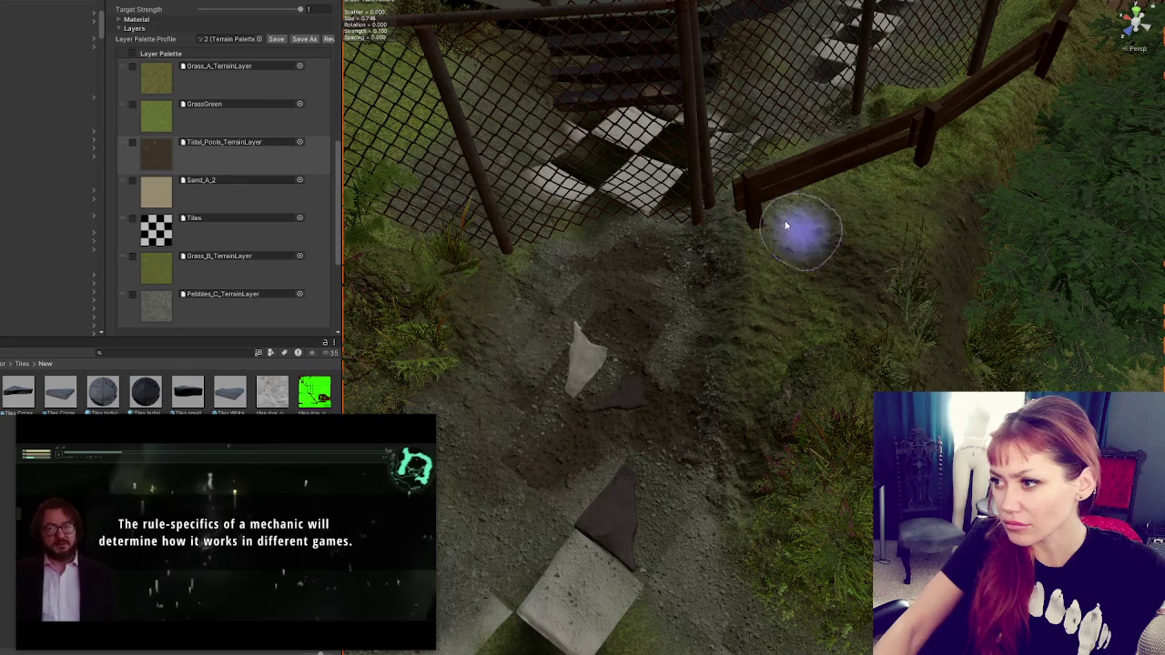
pyautogui.moveTo(802, 371); pyautogui.dragTo(646, 396)
pyautogui.moveTo(610, 276); pyautogui.dragTo(736, 313)
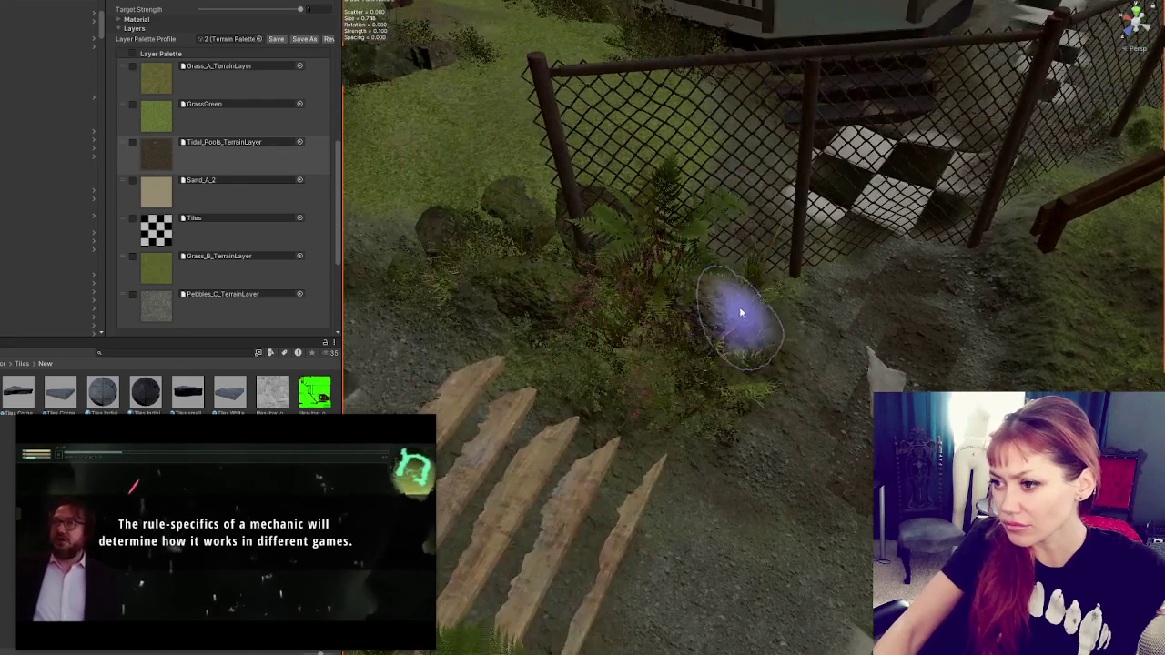
pyautogui.moveTo(841, 486); pyautogui.dragTo(676, 415)
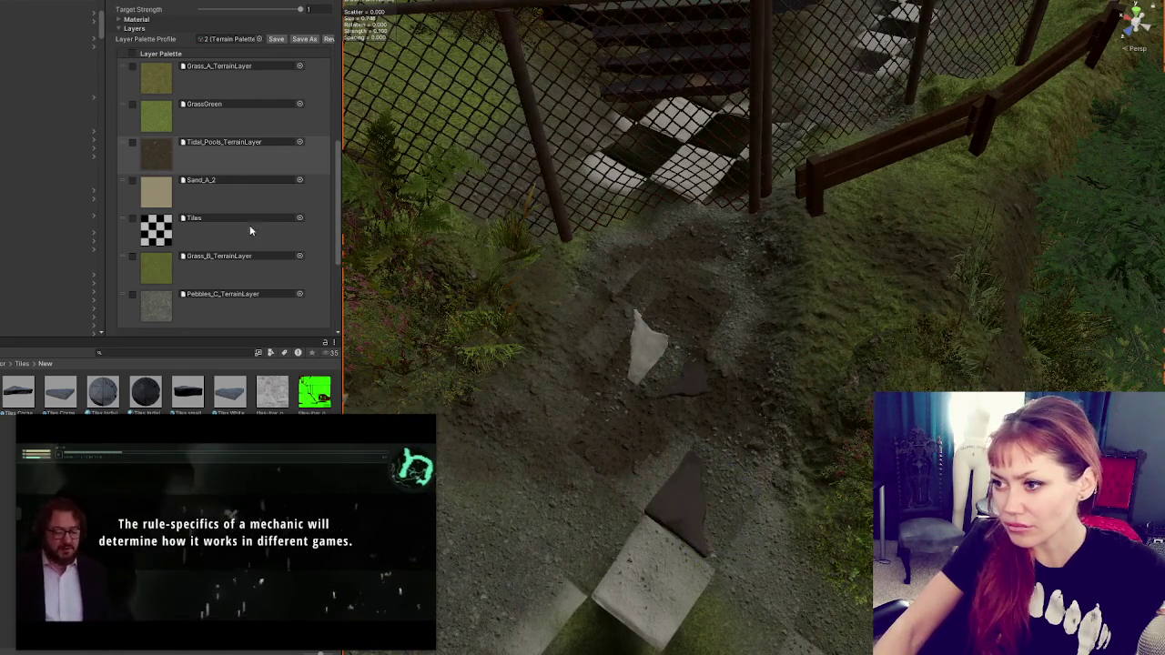
pyautogui.click(164, 290)
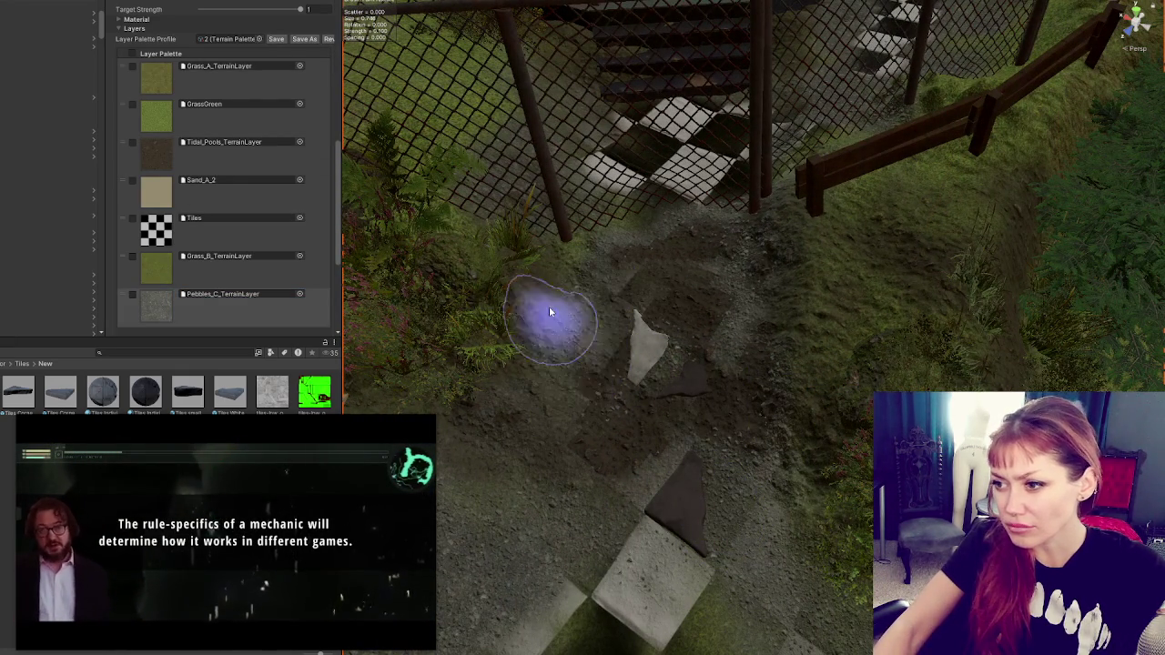
# Step: Blend grey Pebbles_C gravel over the checkered tiles and the path edge near the chairs
pyautogui.moveTo(723, 367); pyautogui.dragTo(821, 452)
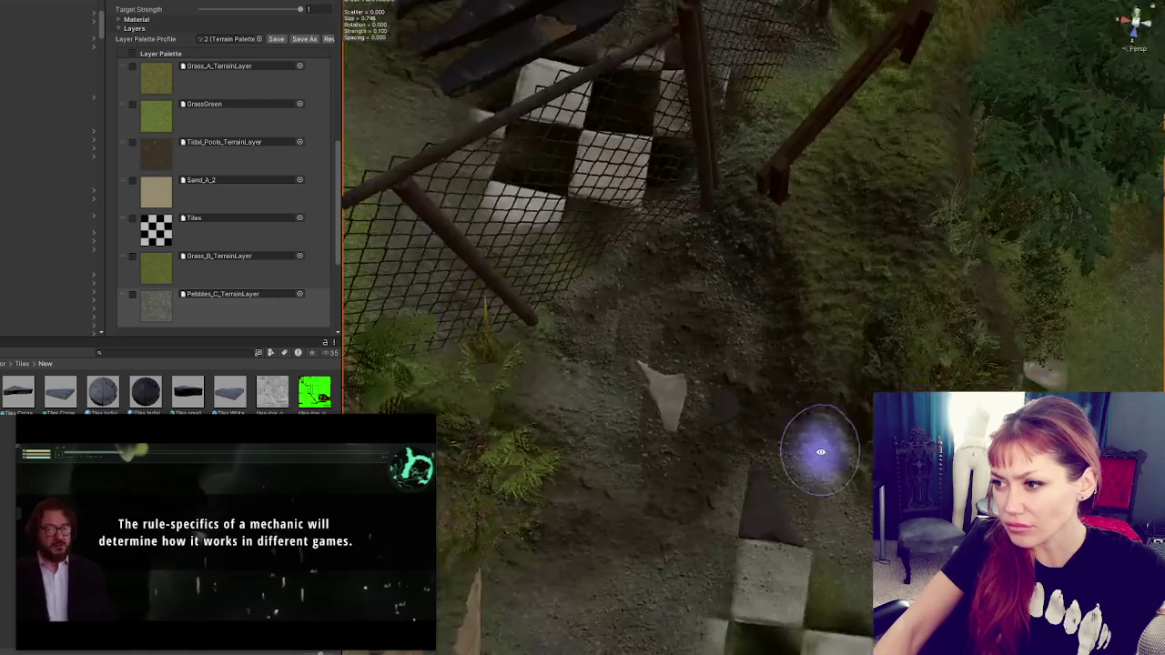
pyautogui.moveTo(734, 401)
pyautogui.mouseDown()
pyautogui.moveTo(647, 379)
pyautogui.moveTo(637, 268)
pyautogui.moveTo(687, 440)
pyautogui.moveTo(879, 352)
pyautogui.moveTo(780, 278)
pyautogui.moveTo(858, 330)
pyautogui.moveTo(858, 269)
pyautogui.moveTo(640, 385)
pyautogui.mouseUp()
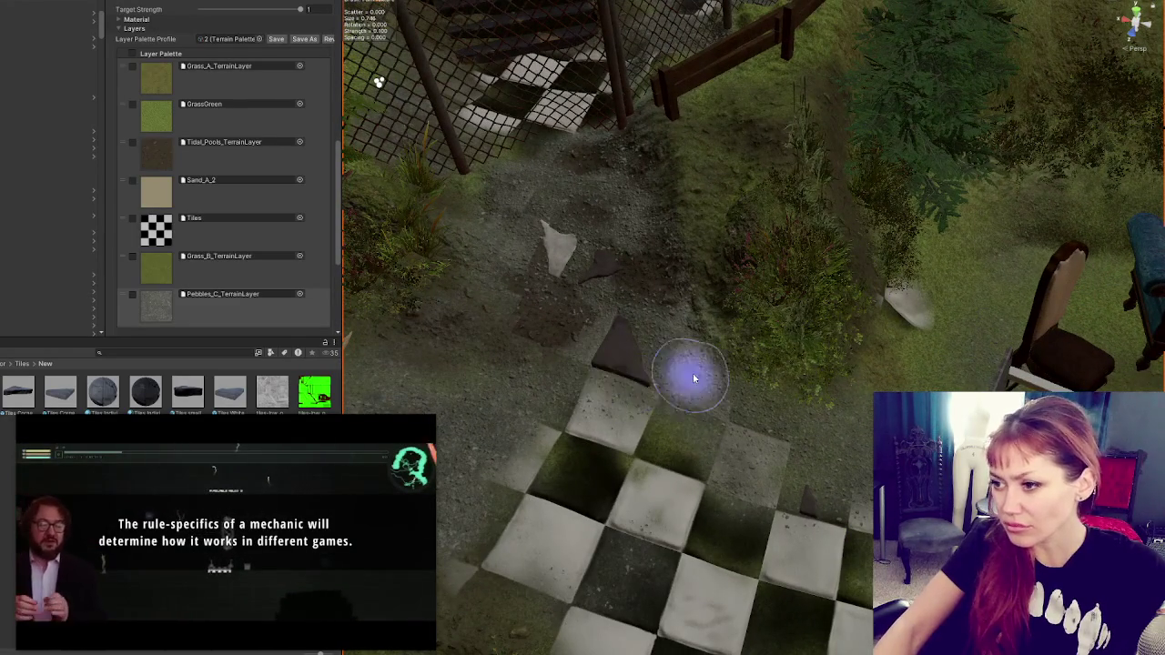
pyautogui.moveTo(816, 450)
pyautogui.mouseDown()
pyautogui.moveTo(726, 418)
pyautogui.moveTo(741, 403)
pyautogui.moveTo(760, 410)
pyautogui.mouseUp()
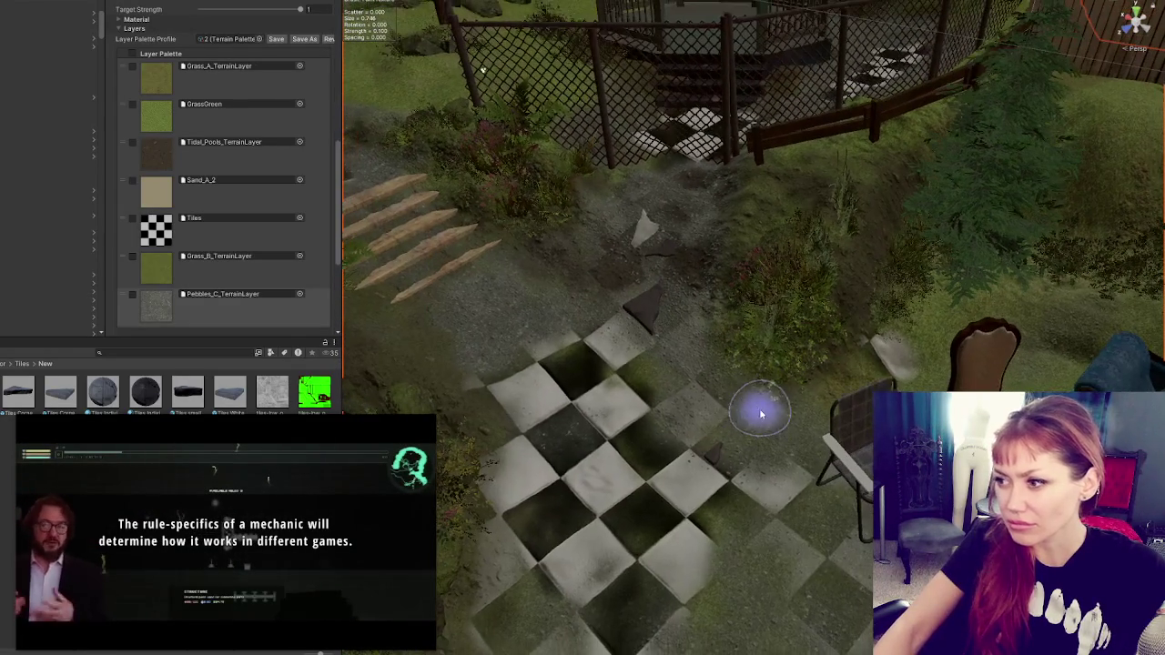
pyautogui.moveTo(861, 365)
pyautogui.mouseDown()
pyautogui.moveTo(755, 356)
pyautogui.moveTo(775, 401)
pyautogui.mouseUp()
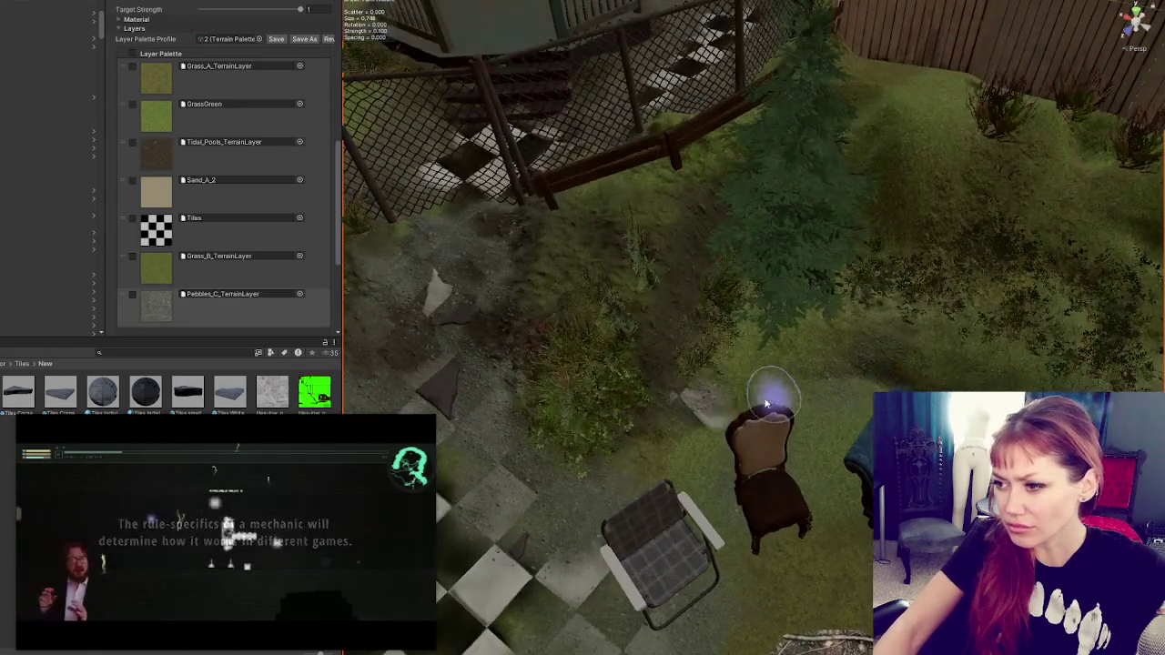
# Step: Try the Tidal_Pools, Grass_B and GrassGreen layers while moving toward the back fence
pyautogui.click(182, 155)
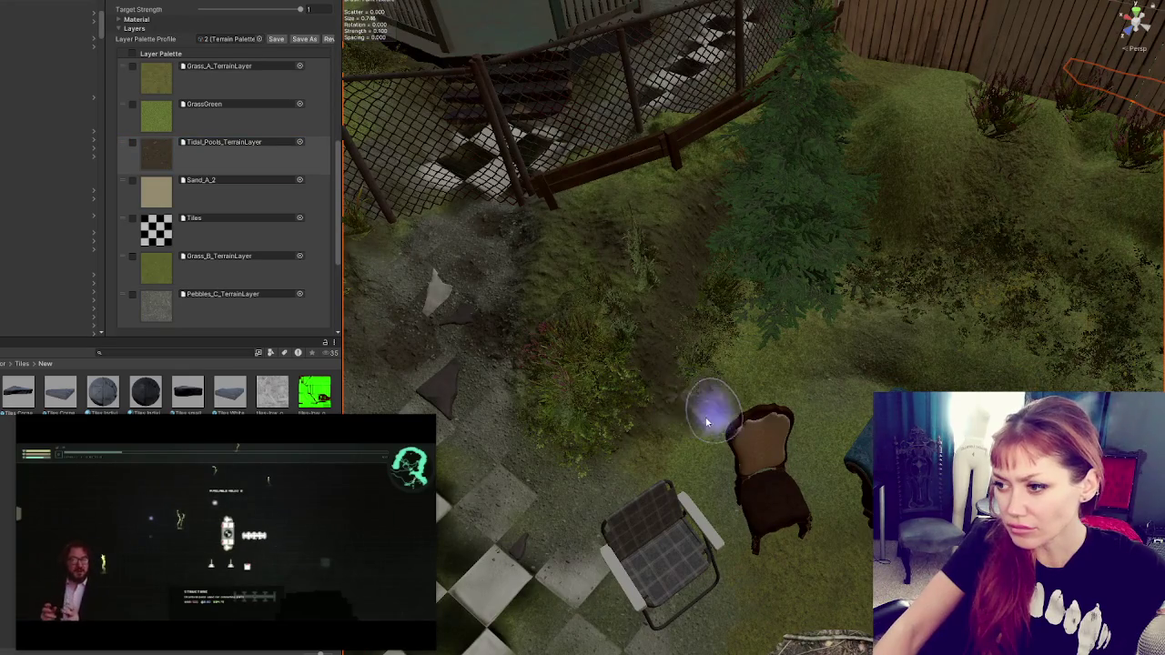
pyautogui.click(150, 271)
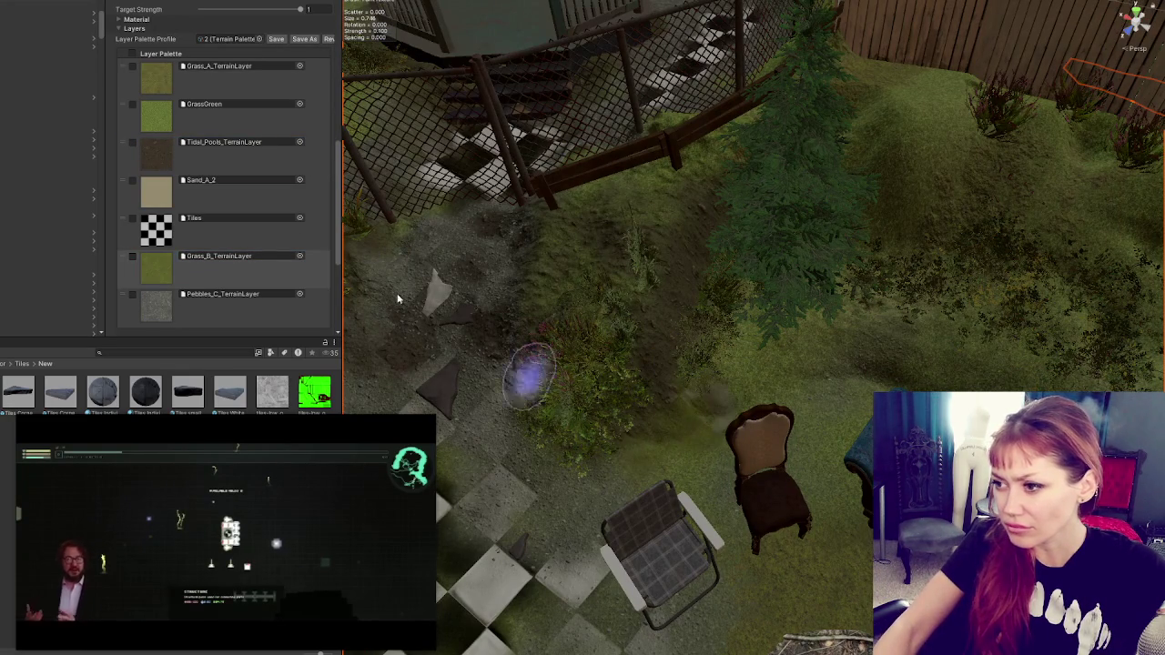
pyautogui.click(156, 116)
pyautogui.moveTo(908, 340)
pyautogui.mouseDown()
pyautogui.moveTo(707, 317)
pyautogui.moveTo(886, 346)
pyautogui.moveTo(788, 338)
pyautogui.moveTo(496, 193)
pyautogui.mouseUp()
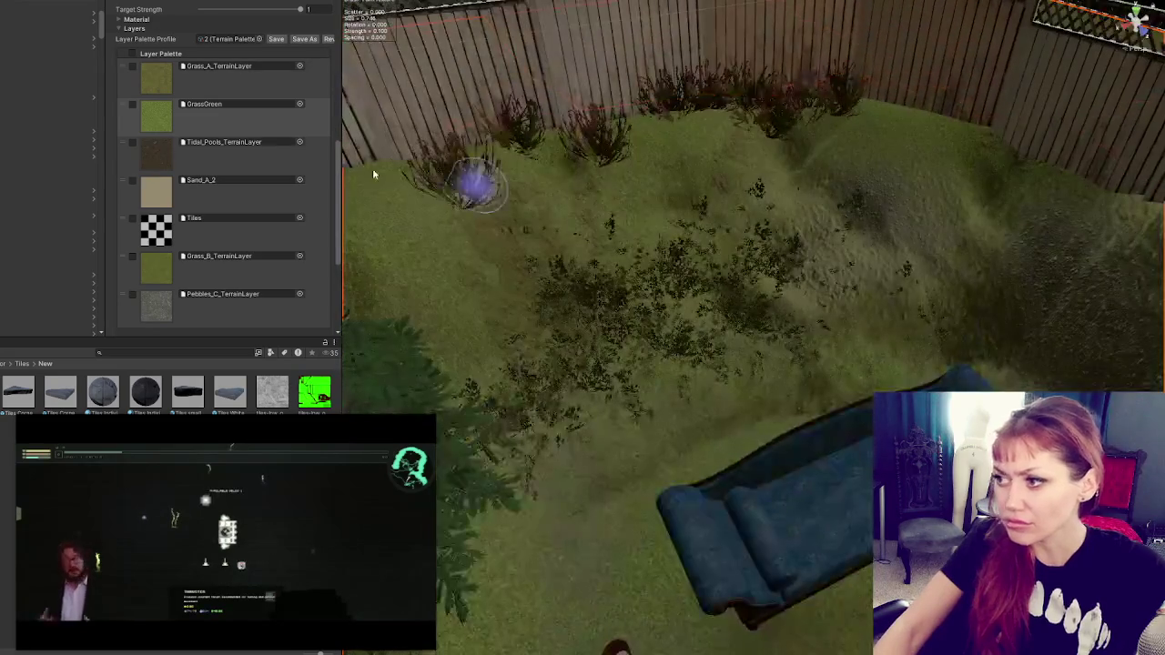
# Step: Reselect Tidal_Pools_TerrainLayer and paint dirt on the mound by the gate, chair and bench
pyautogui.click(165, 155)
pyautogui.scroll(5, 297, 140)
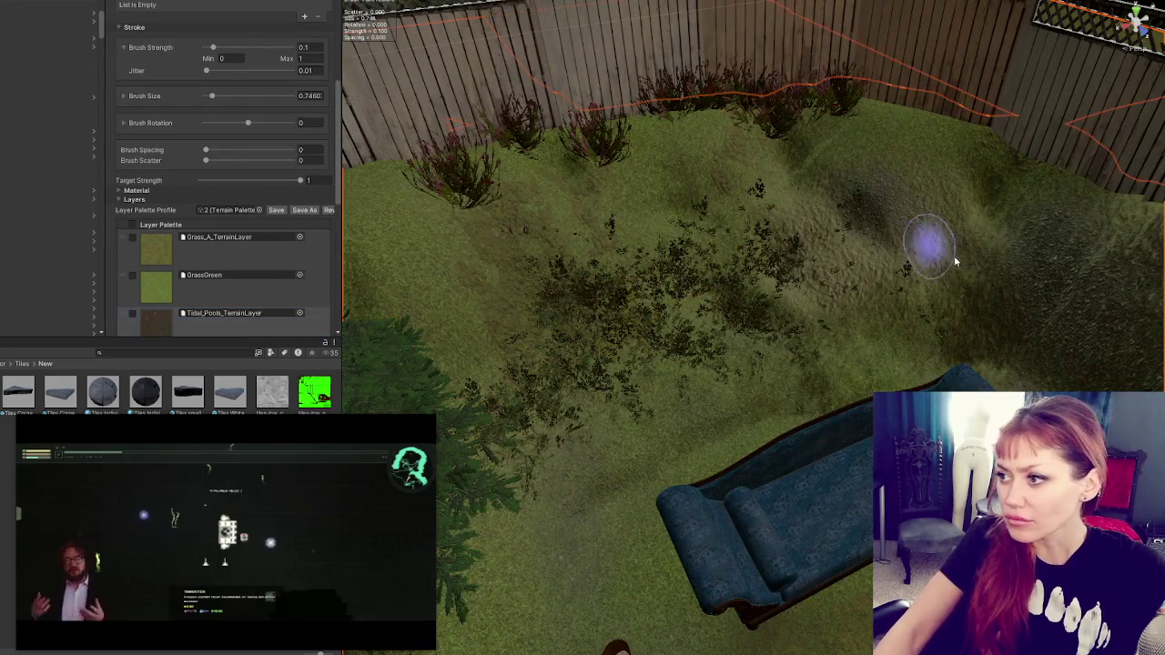
pyautogui.moveTo(907, 271)
pyautogui.mouseDown()
pyautogui.moveTo(591, 219)
pyautogui.moveTo(923, 208)
pyautogui.moveTo(642, 282)
pyautogui.mouseUp()
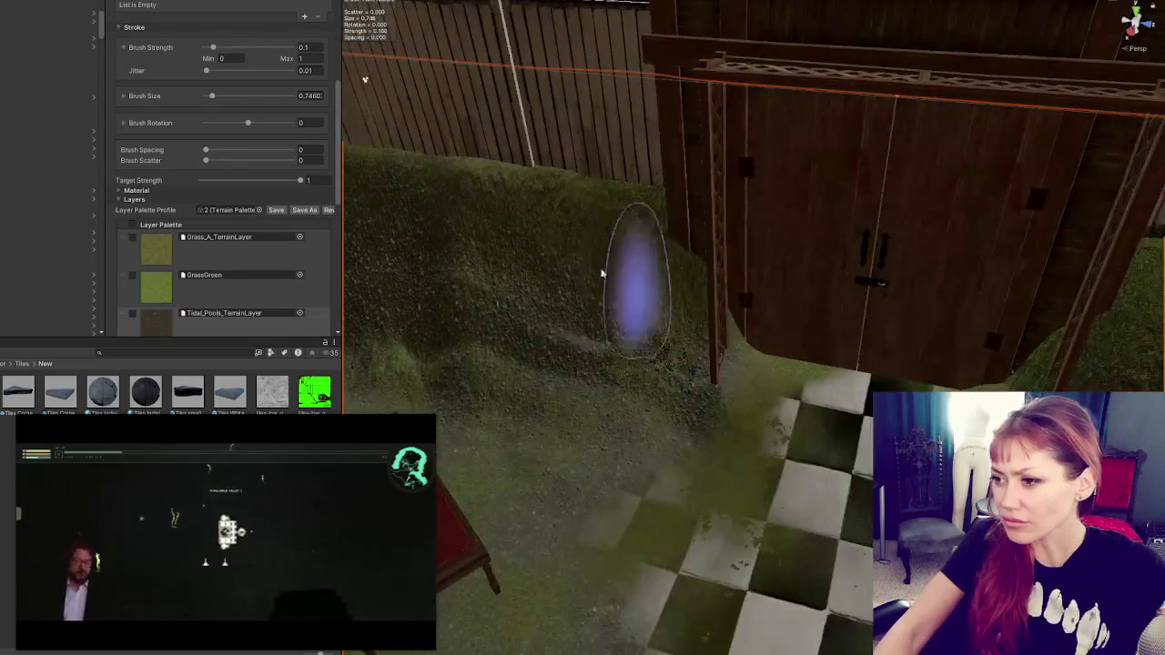
pyautogui.moveTo(661, 361)
pyautogui.mouseDown()
pyautogui.moveTo(792, 351)
pyautogui.moveTo(906, 377)
pyautogui.moveTo(868, 348)
pyautogui.mouseUp()
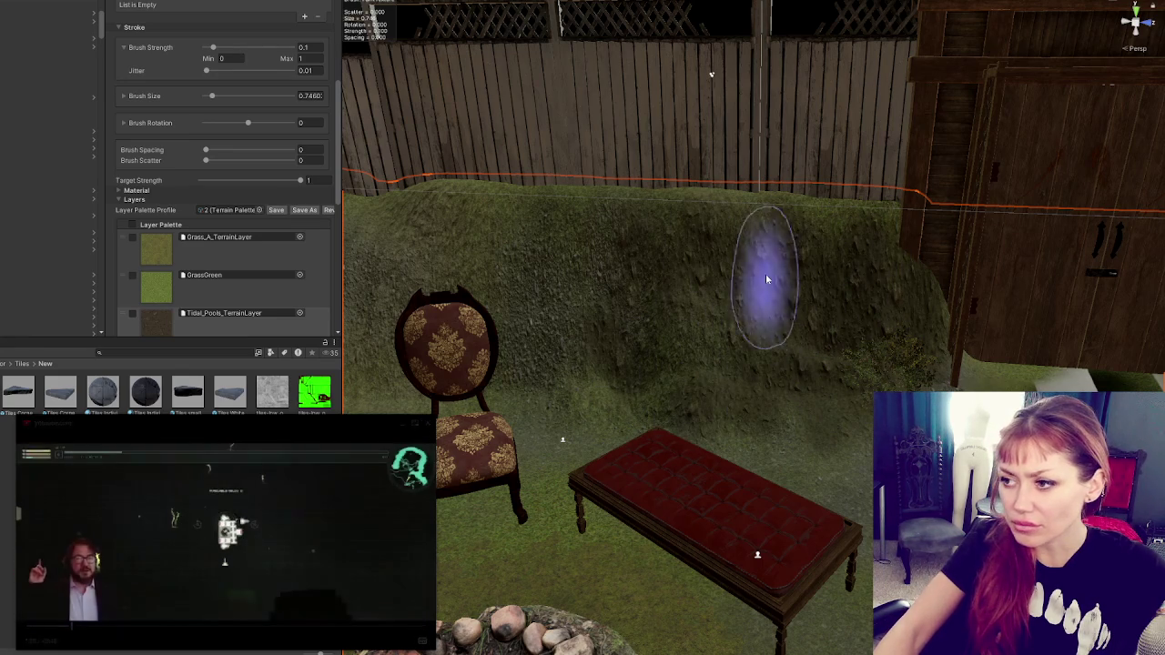
pyautogui.scroll(1, 619, 382)
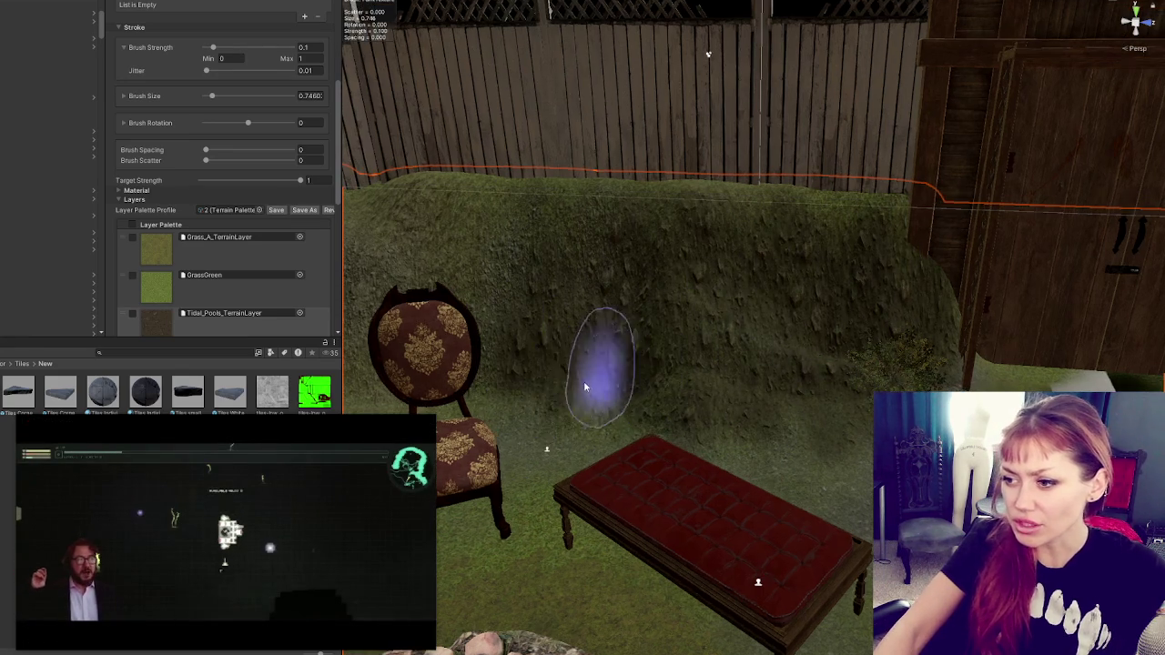
pyautogui.moveTo(607, 394); pyautogui.dragTo(845, 385)
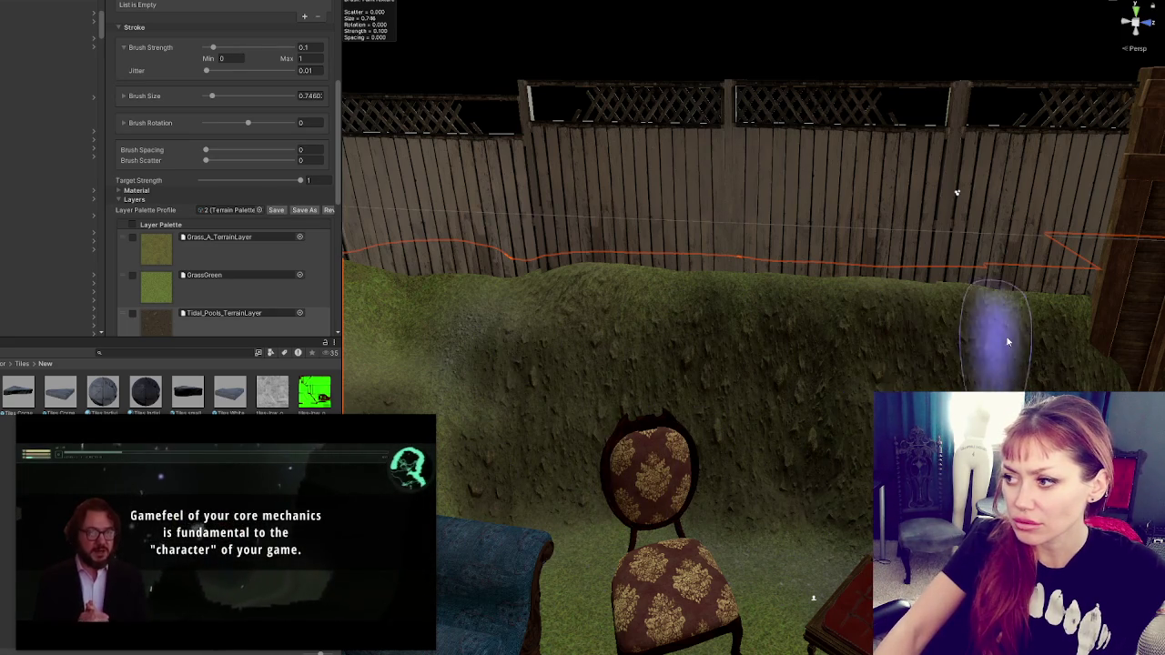
pyautogui.scroll(3, 831, 429)
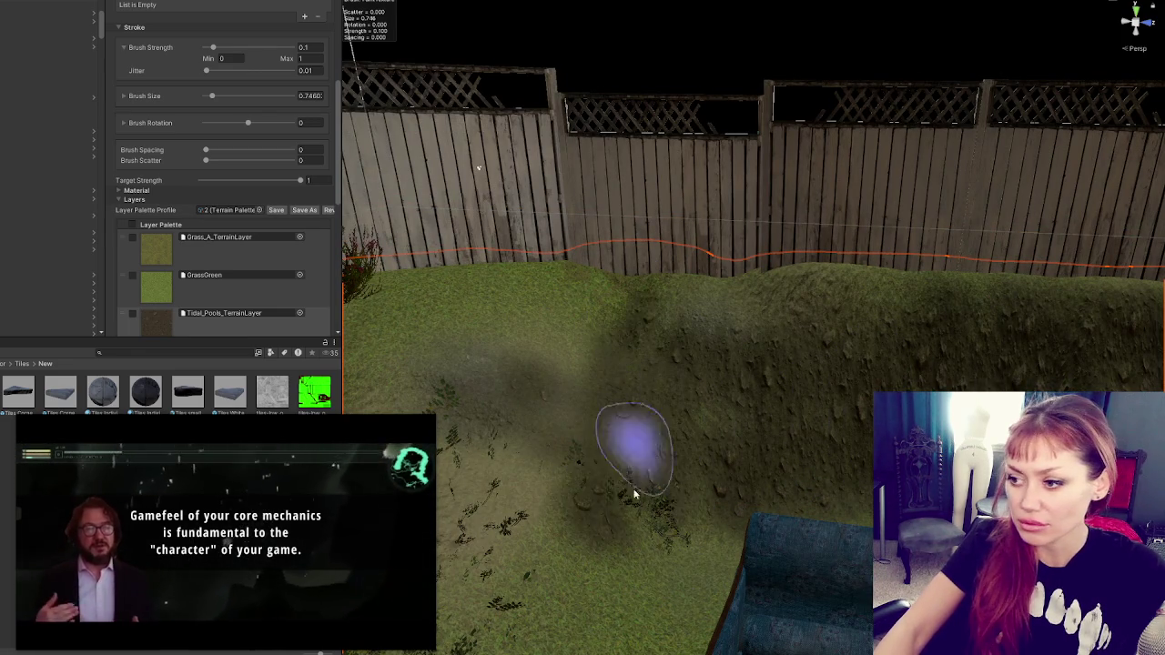
# Step: Close the floating video player and tilt the view down onto the terrain
pyautogui.moveTo(325, 458)
pyautogui.click(429, 423)
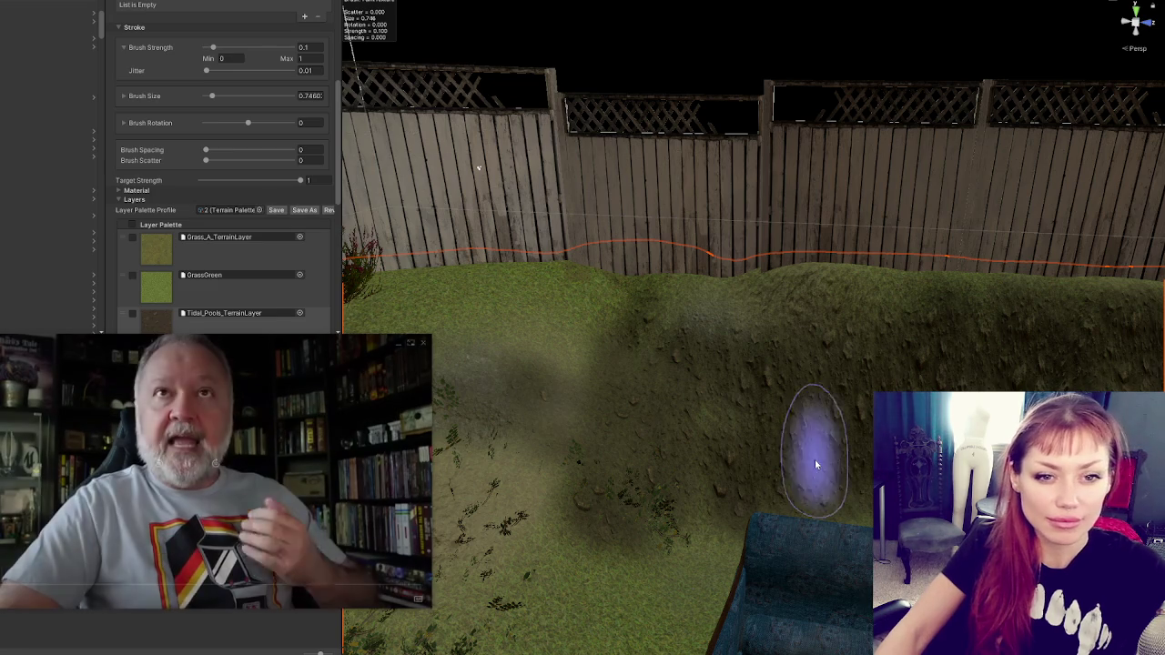
pyautogui.scroll(-1, 792, 450)
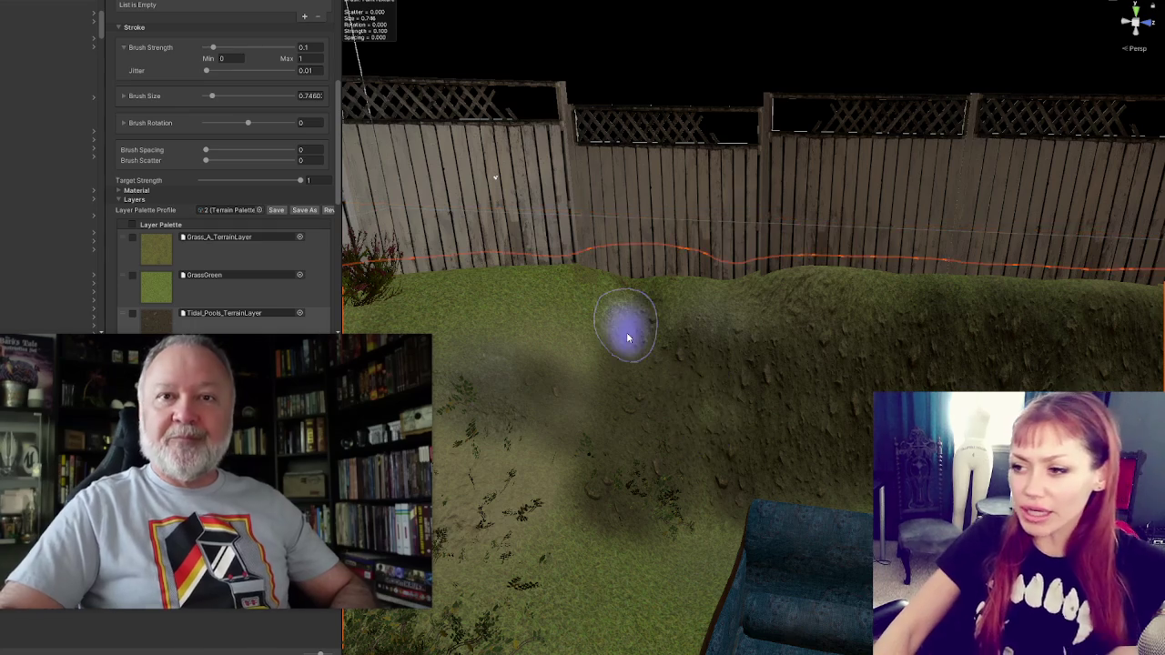
pyautogui.moveTo(559, 403)
pyautogui.mouseDown()
pyautogui.moveTo(655, 343)
pyautogui.moveTo(554, 333)
pyautogui.mouseUp()
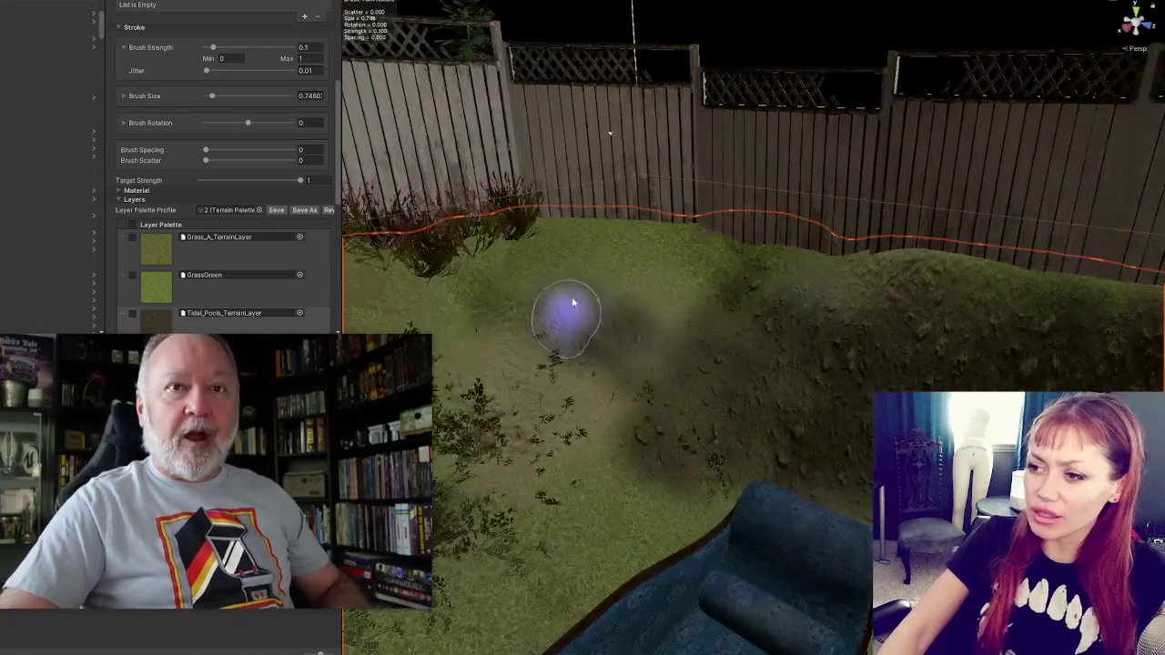
# Step: Paint dark dirt patches from the hollow up across the grassy mound
pyautogui.moveTo(616, 450)
pyautogui.mouseDown()
pyautogui.moveTo(677, 273)
pyautogui.moveTo(684, 312)
pyautogui.moveTo(547, 278)
pyautogui.mouseUp()
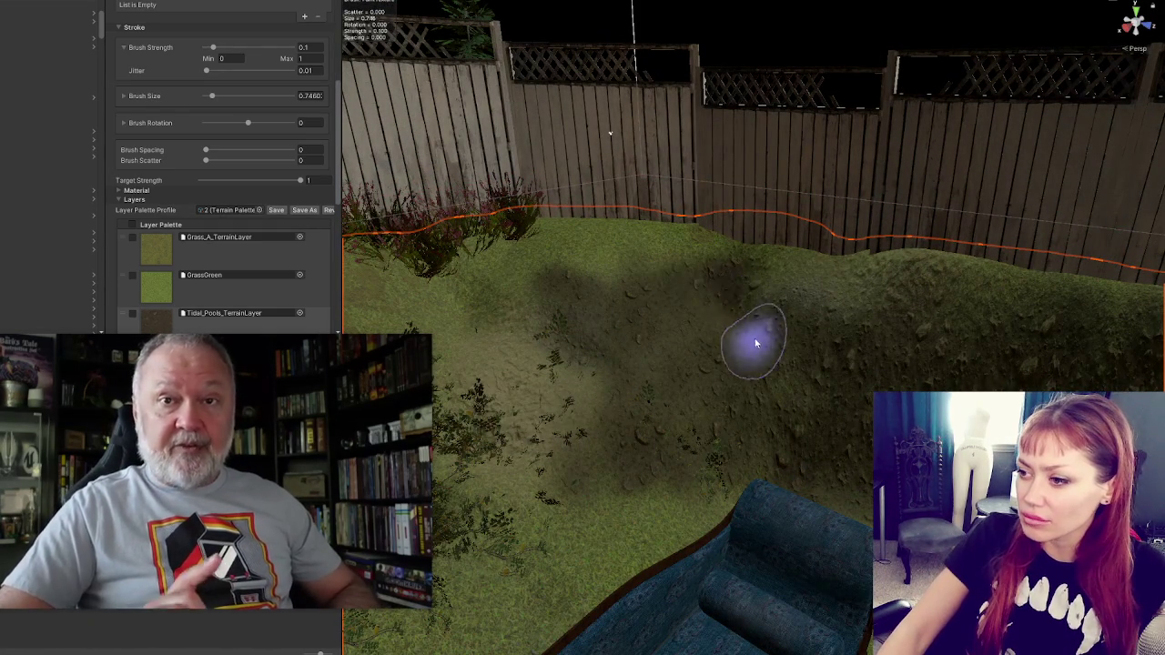
pyautogui.moveTo(671, 477)
pyautogui.mouseDown()
pyautogui.moveTo(827, 377)
pyautogui.moveTo(810, 485)
pyautogui.moveTo(678, 533)
pyautogui.moveTo(774, 505)
pyautogui.moveTo(771, 517)
pyautogui.moveTo(728, 499)
pyautogui.mouseUp()
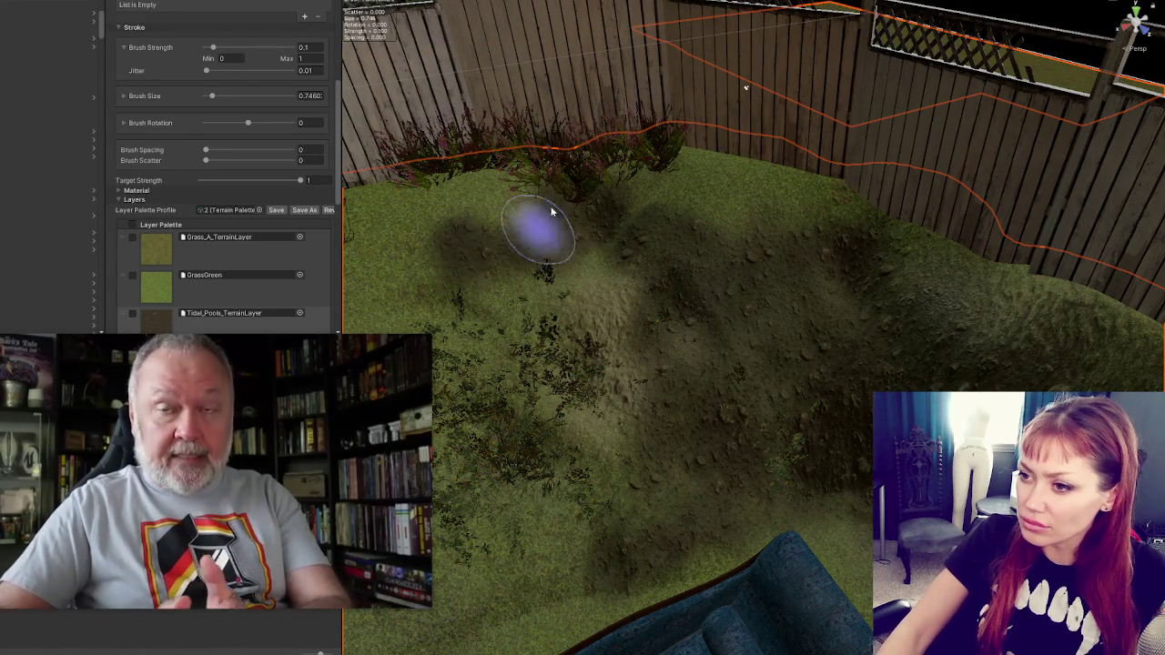
pyautogui.moveTo(599, 400); pyautogui.dragTo(625, 425)
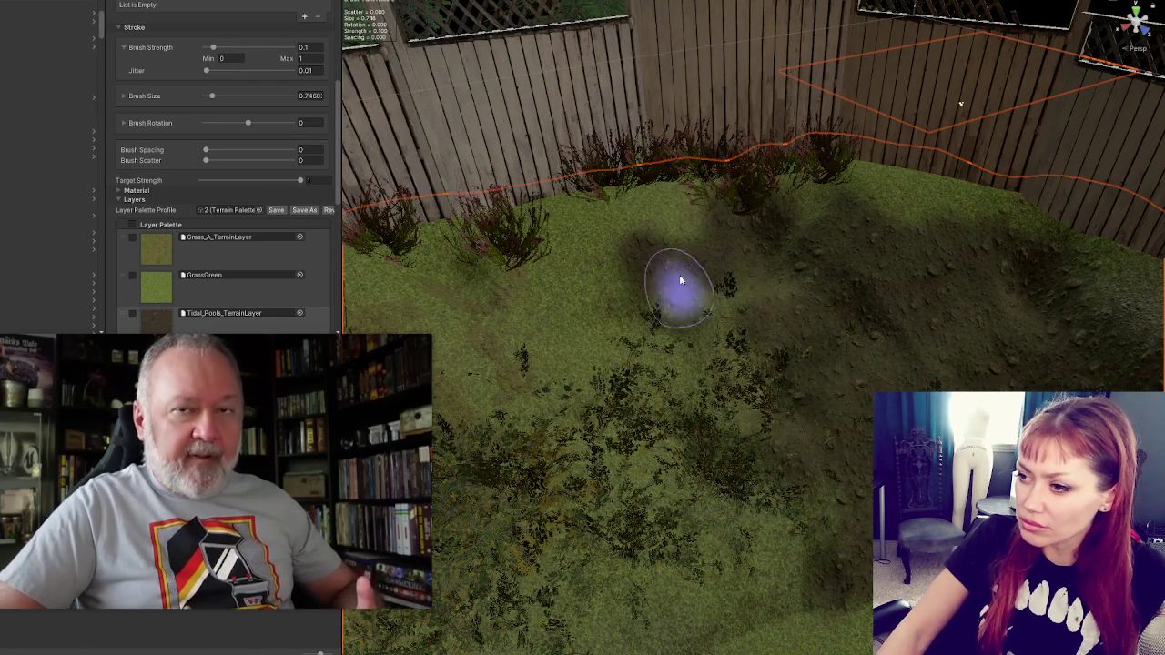
pyautogui.moveTo(566, 250); pyautogui.dragTo(655, 316)
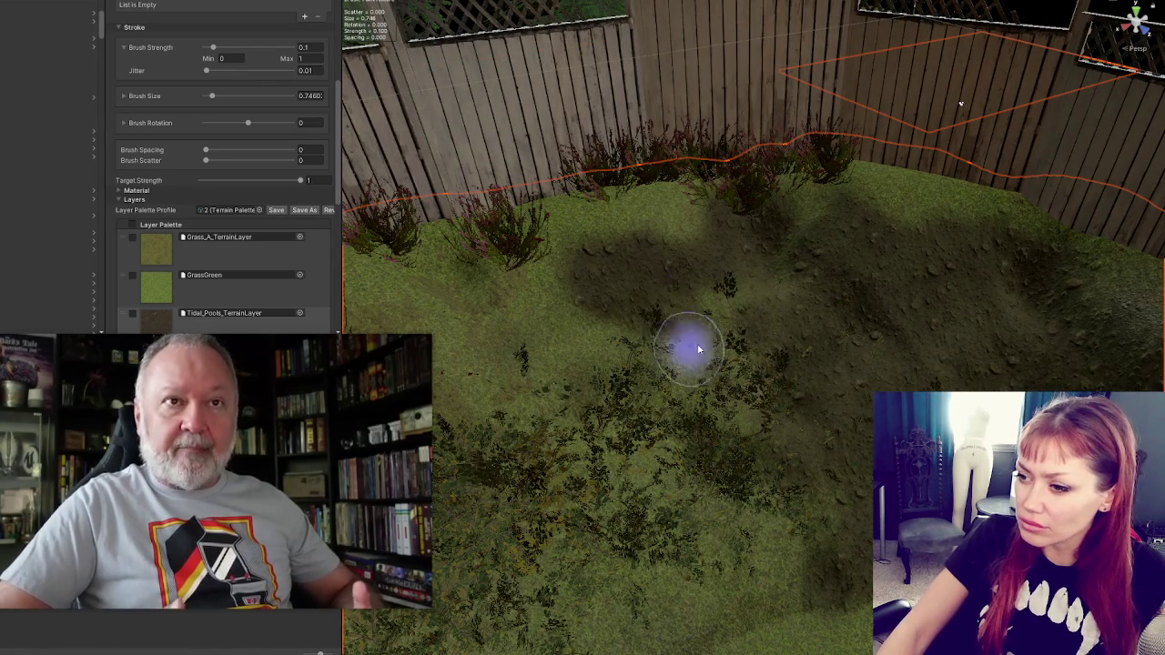
pyautogui.scroll(2, 767, 592)
pyautogui.moveTo(761, 528)
pyautogui.mouseDown()
pyautogui.moveTo(791, 496)
pyautogui.moveTo(795, 438)
pyautogui.mouseUp()
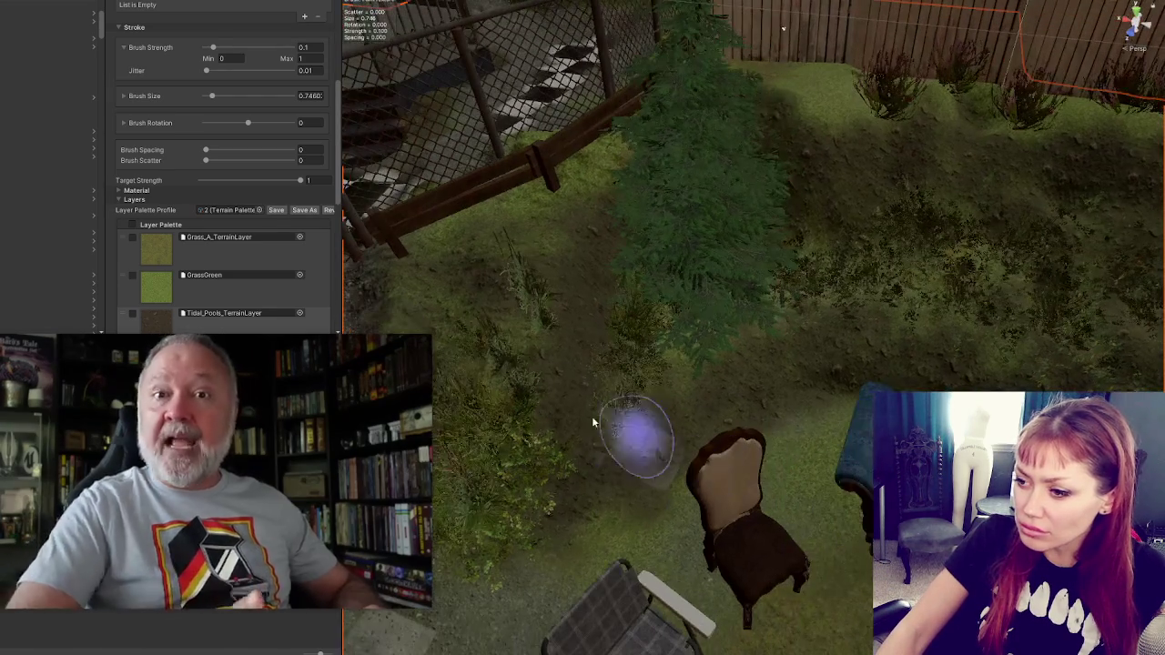
pyautogui.scroll(-5, 225, 246)
# Step: Compare the Pebbles_C, Grass_B, Sand_A_2 and Tiles layers in the Layer Palette
pyautogui.click(160, 165)
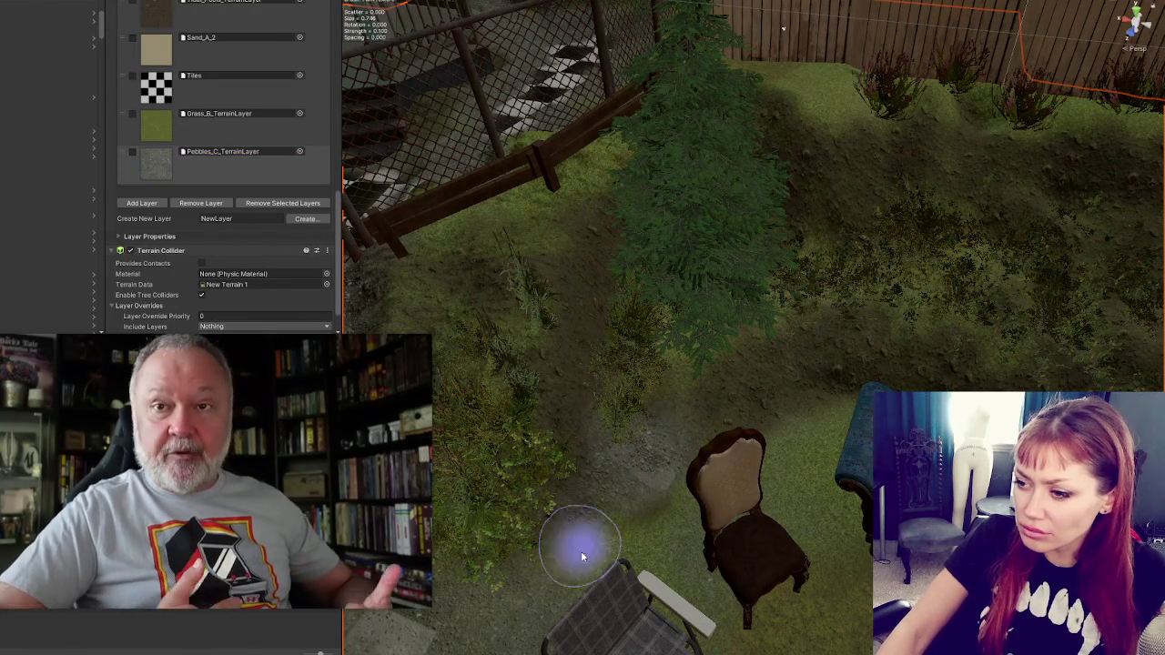
pyautogui.click(155, 125)
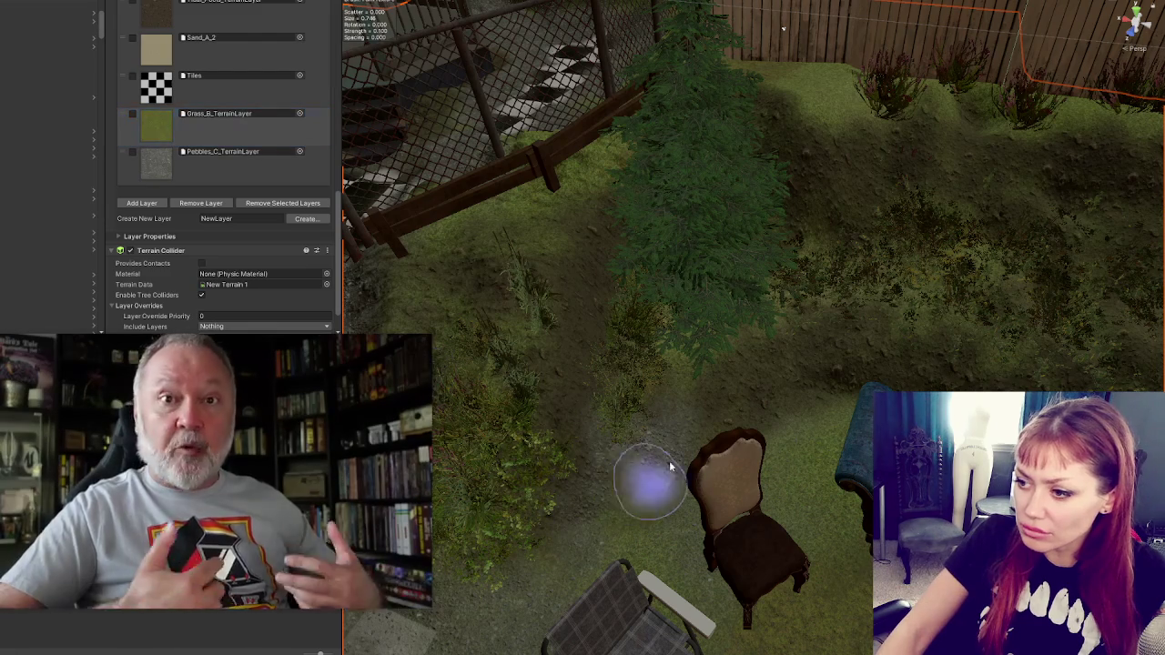
pyautogui.scroll(3, 702, 376)
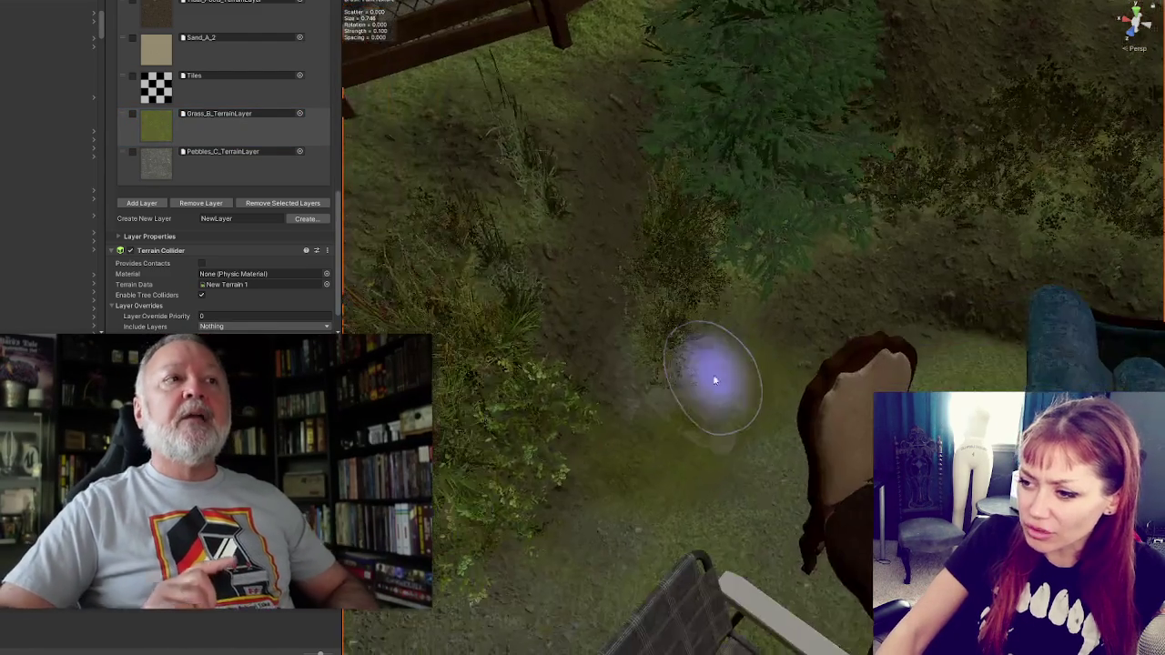
pyautogui.click(178, 69)
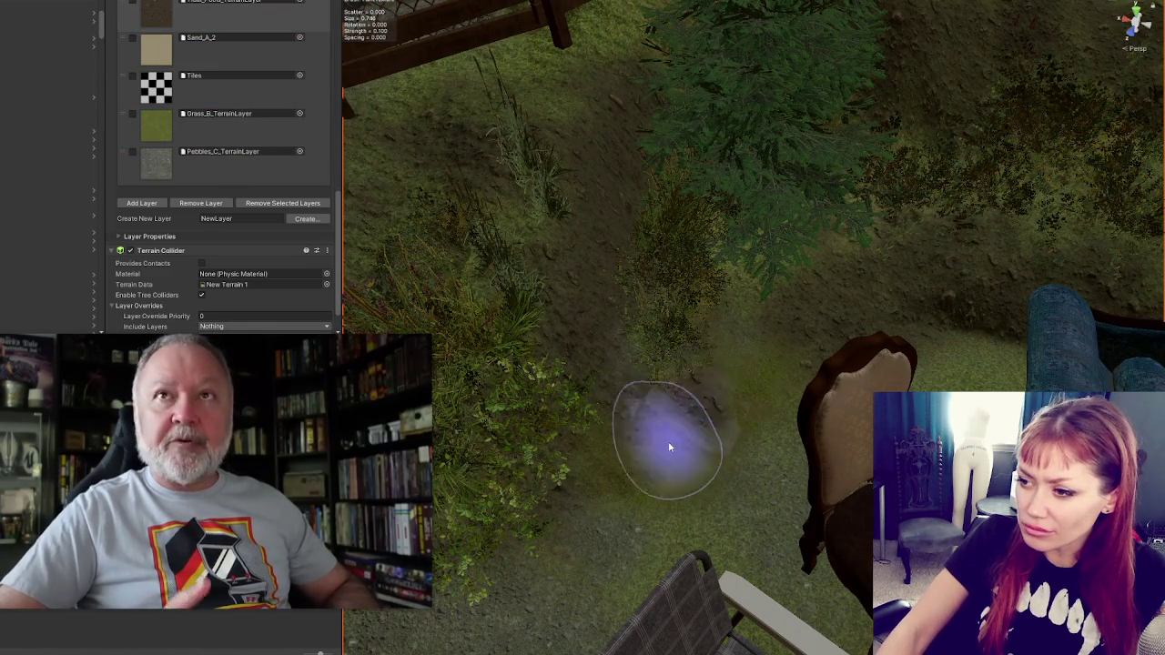
pyautogui.click(208, 96)
pyautogui.scroll(-1, 252, 173)
pyautogui.scroll(6, 249, 168)
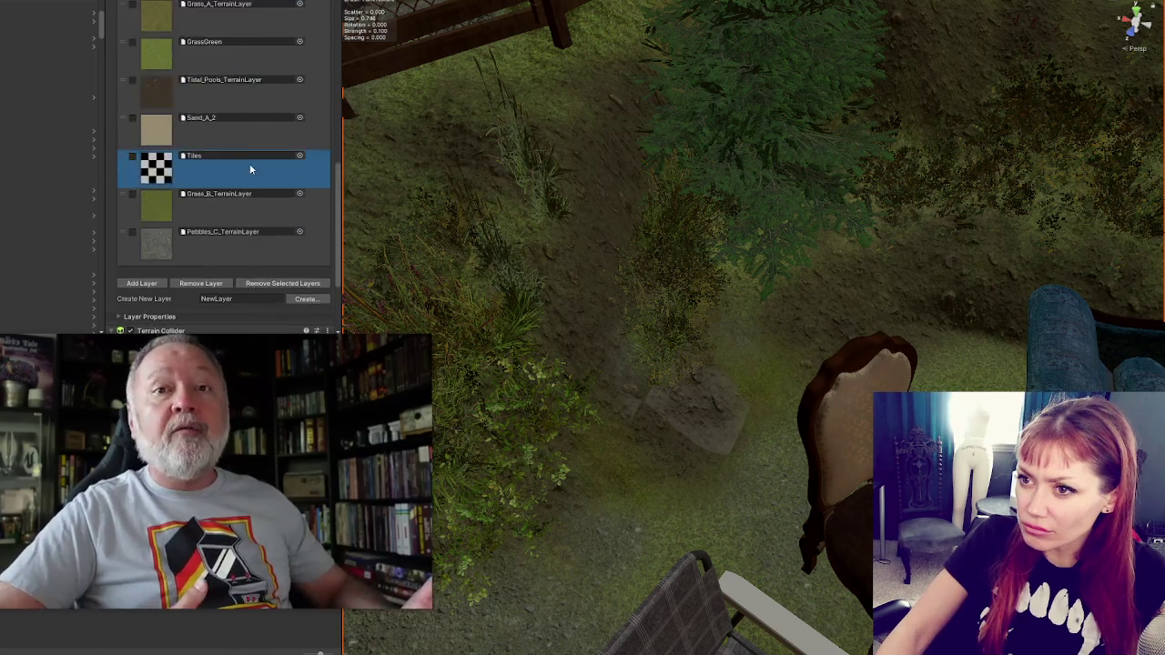
pyautogui.scroll(-4, 210, 174)
# Step: Paint Pebbles_C gravel around the flat rock beside the chair
pyautogui.click(169, 228)
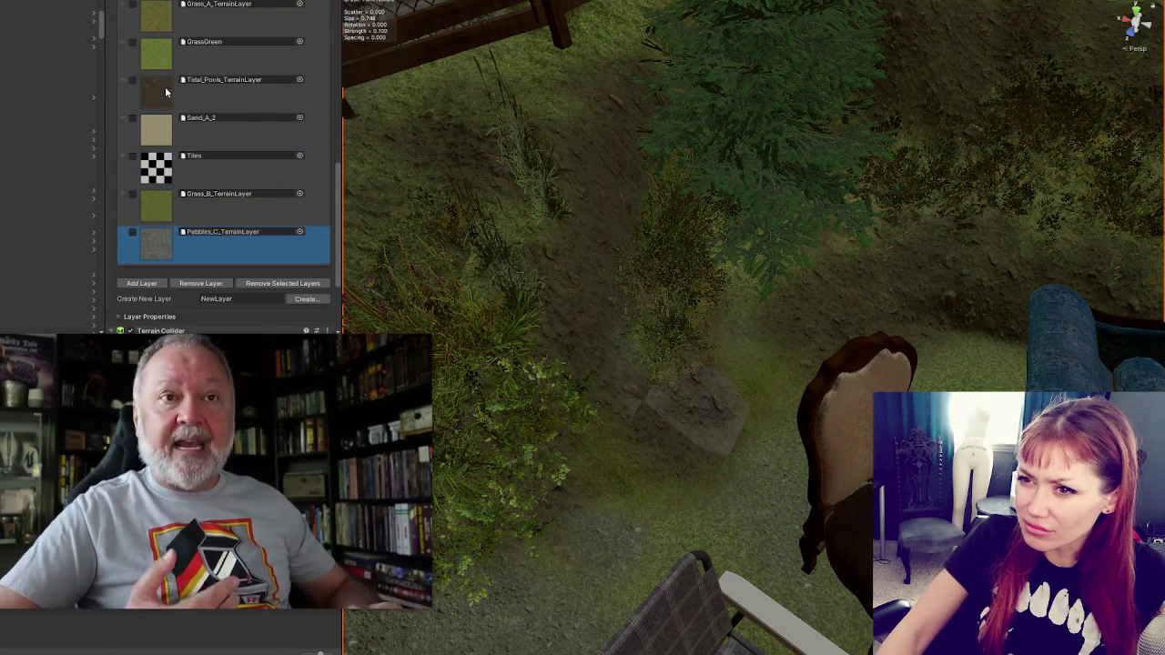
pyautogui.scroll(1, 163, 86)
pyautogui.moveTo(592, 393)
pyautogui.mouseDown()
pyautogui.moveTo(697, 395)
pyautogui.moveTo(625, 429)
pyautogui.moveTo(701, 395)
pyautogui.moveTo(696, 426)
pyautogui.mouseUp()
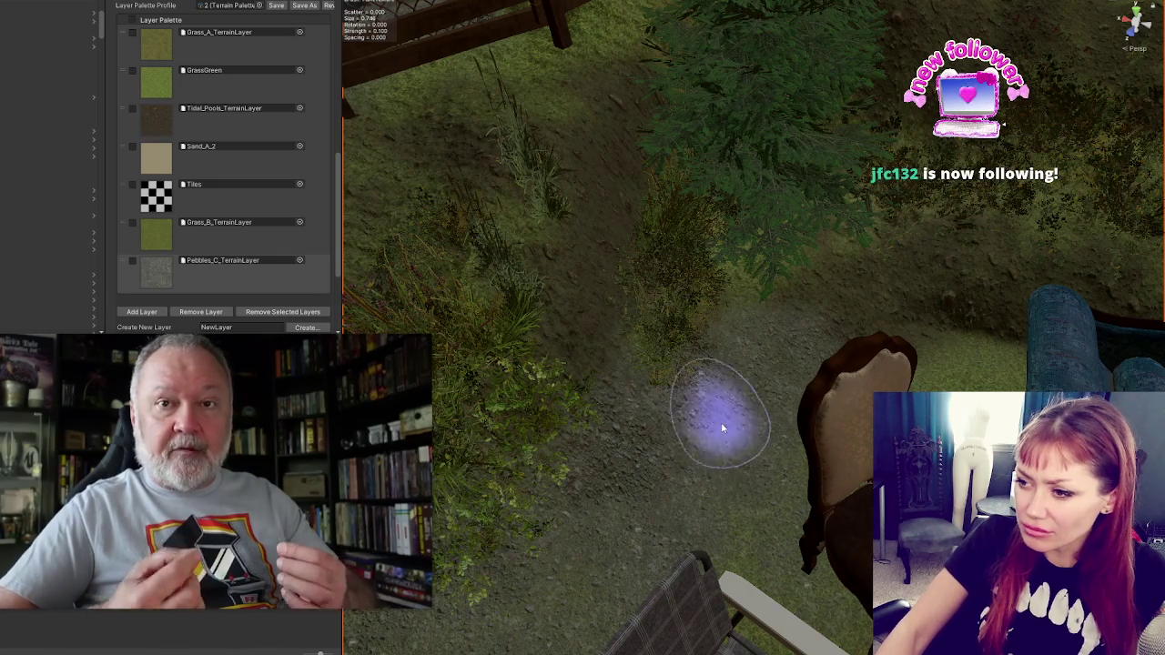
# Step: Paint dark Tidal_Pools dirt between the bushes and the wooden chair
pyautogui.click(238, 139)
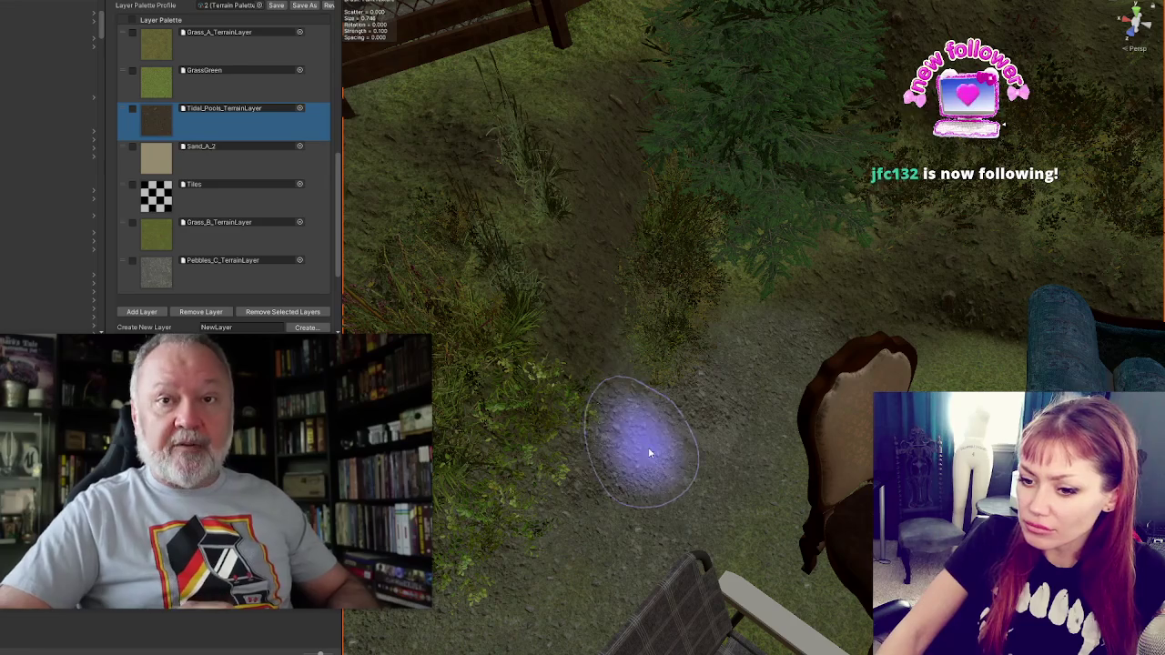
pyautogui.moveTo(663, 423)
pyautogui.mouseDown()
pyautogui.moveTo(735, 372)
pyautogui.moveTo(592, 377)
pyautogui.mouseUp()
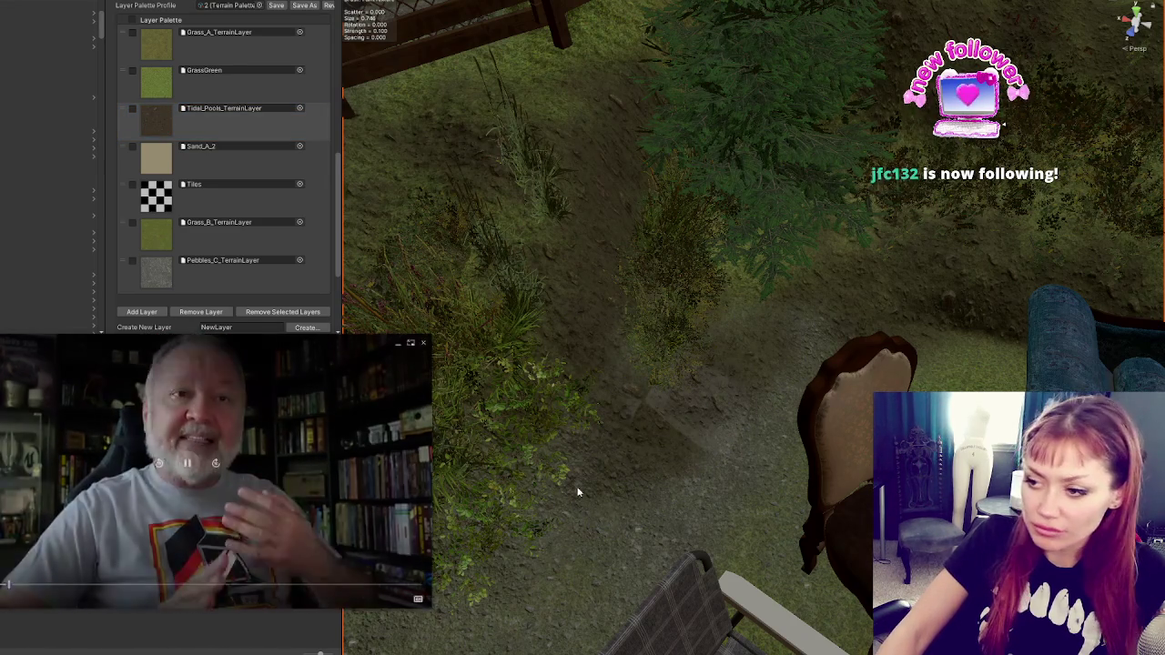
pyautogui.scroll(-3, 651, 383)
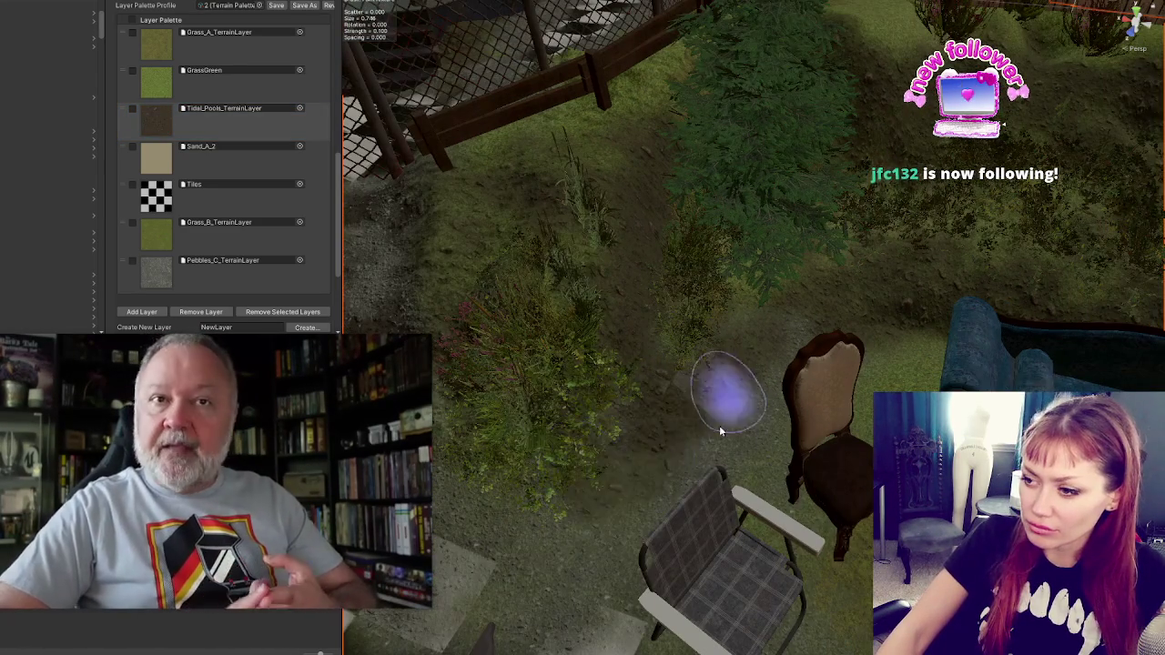
pyautogui.scroll(-3, 773, 401)
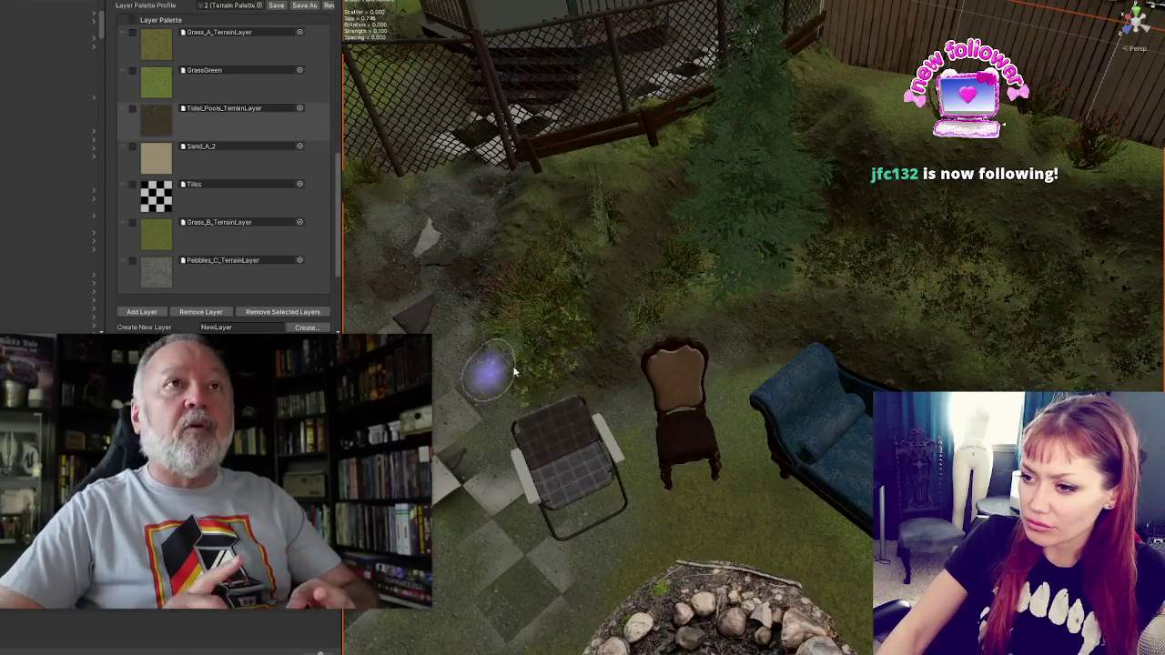
# Step: Orbit the view across the checkered tiles toward the gazebo, sofa and fire pit
pyautogui.moveTo(538, 383); pyautogui.dragTo(601, 360)
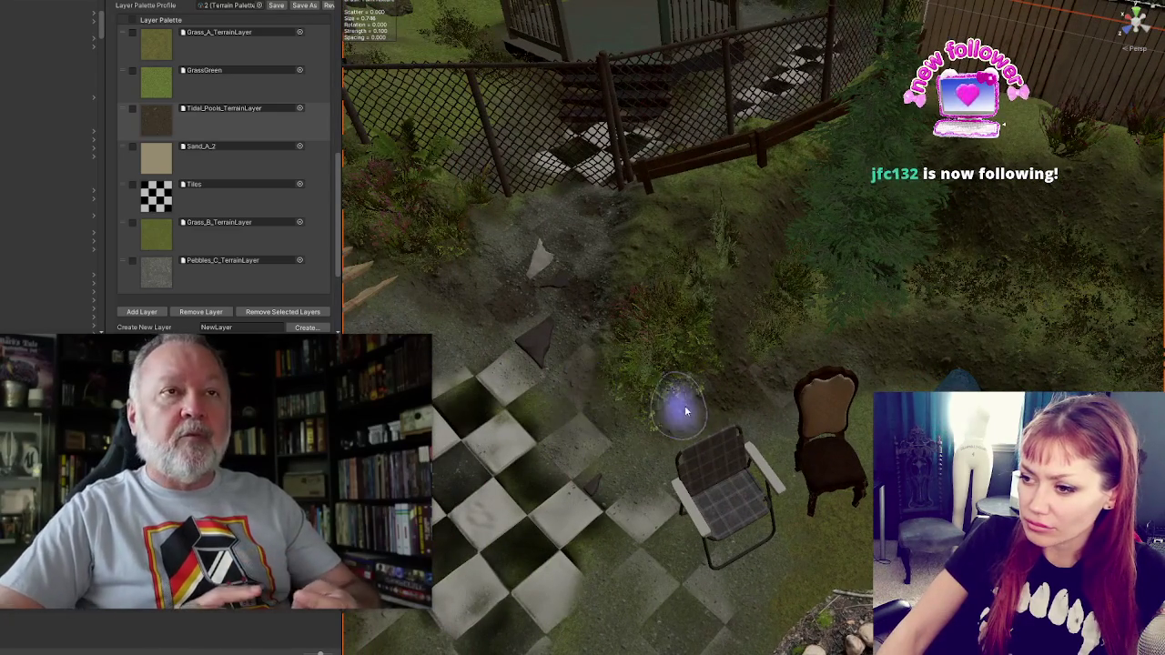
pyautogui.moveTo(674, 408); pyautogui.dragTo(728, 395)
pyautogui.moveTo(498, 412); pyautogui.dragTo(655, 373)
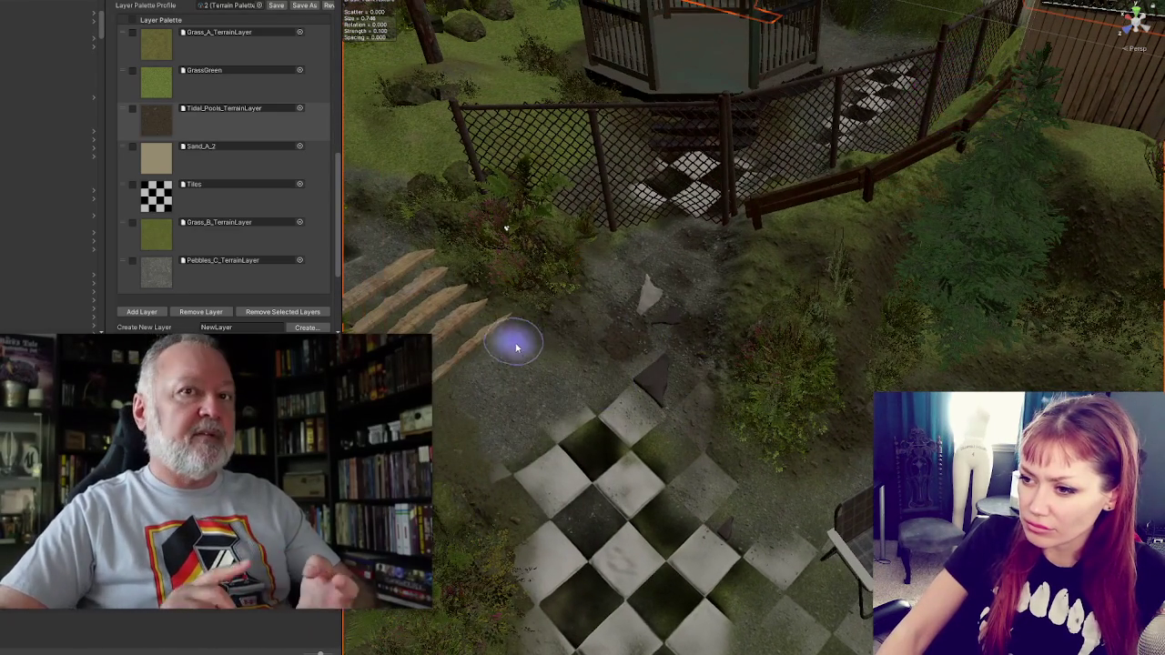
pyautogui.moveTo(515, 346)
pyautogui.mouseDown()
pyautogui.moveTo(736, 338)
pyautogui.moveTo(646, 364)
pyautogui.moveTo(746, 395)
pyautogui.mouseUp()
pyautogui.moveTo(831, 468)
pyautogui.mouseDown()
pyautogui.moveTo(637, 291)
pyautogui.moveTo(827, 306)
pyautogui.moveTo(684, 318)
pyautogui.moveTo(476, 294)
pyautogui.moveTo(741, 358)
pyautogui.mouseUp()
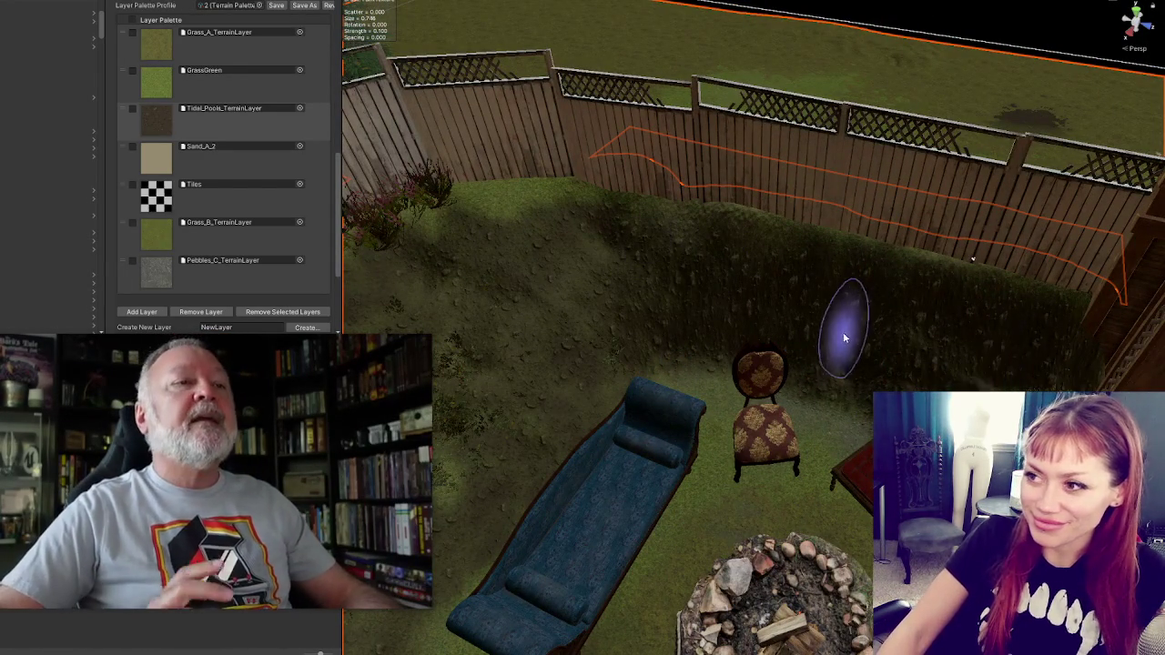
pyautogui.scroll(3, 850, 306)
pyautogui.moveTo(785, 325); pyautogui.dragTo(785, 364)
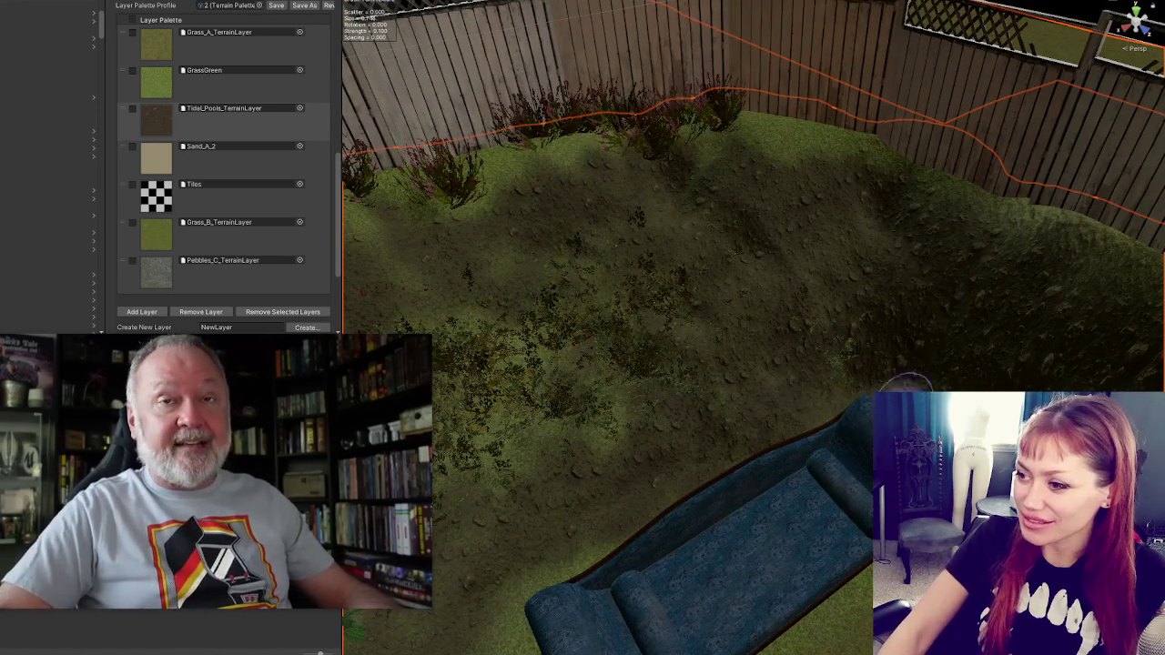
pyautogui.moveTo(818, 420)
pyautogui.mouseDown()
pyautogui.moveTo(897, 182)
pyautogui.moveTo(811, 390)
pyautogui.mouseUp()
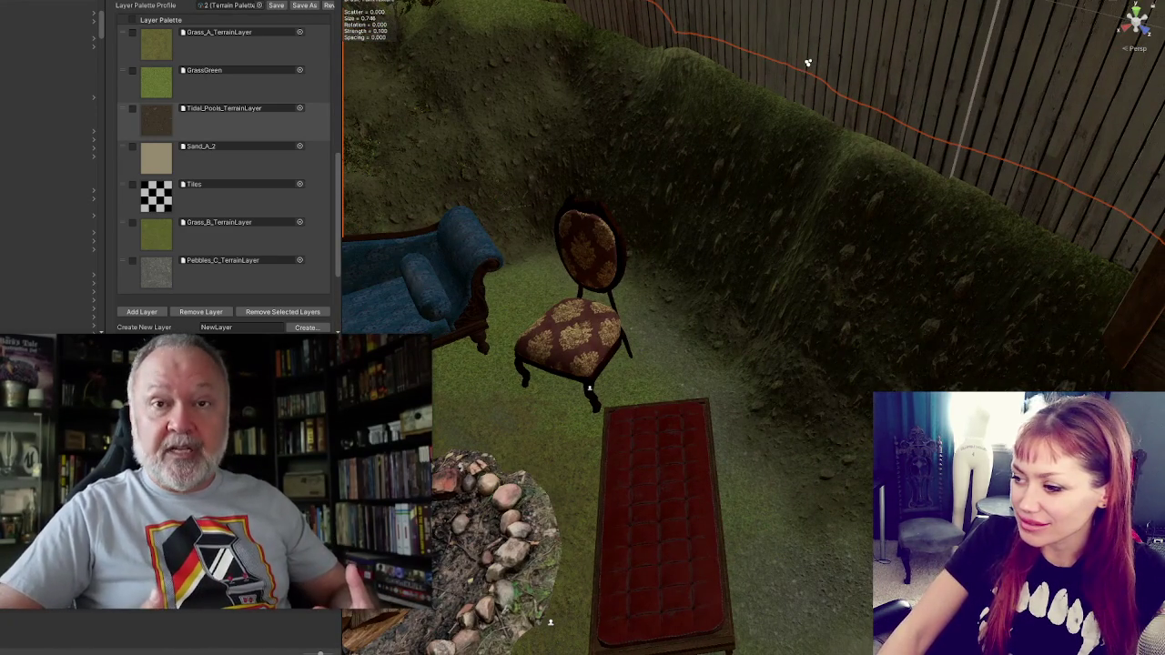
pyautogui.moveTo(808, 62); pyautogui.dragTo(637, 364)
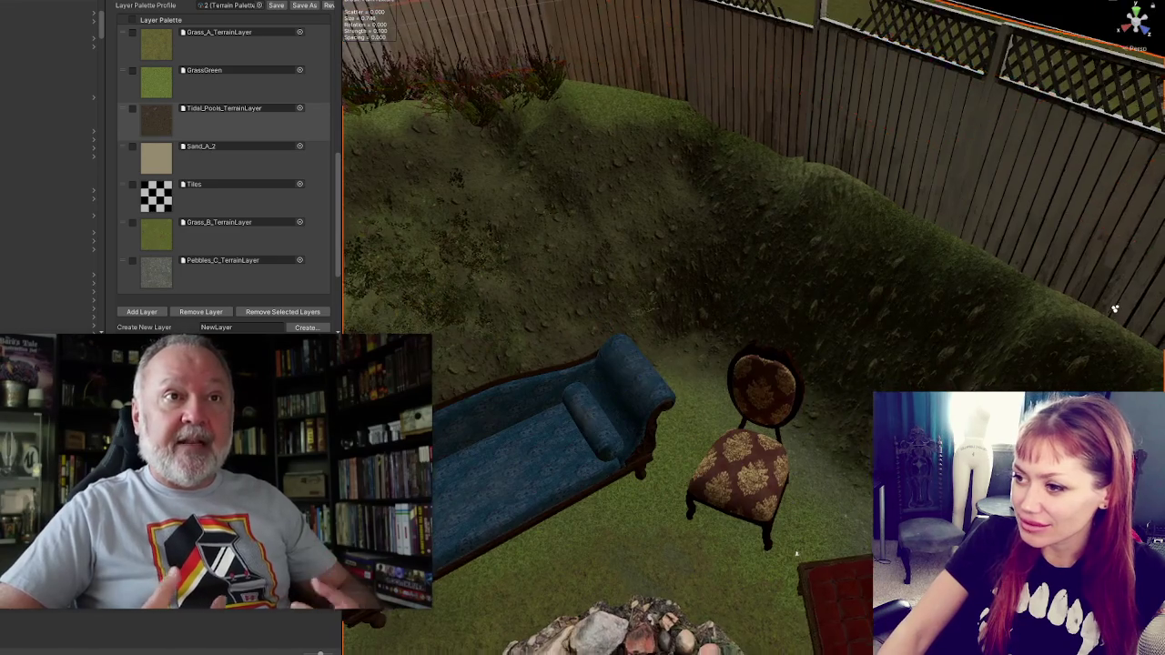
pyautogui.moveTo(819, 437); pyautogui.dragTo(642, 361)
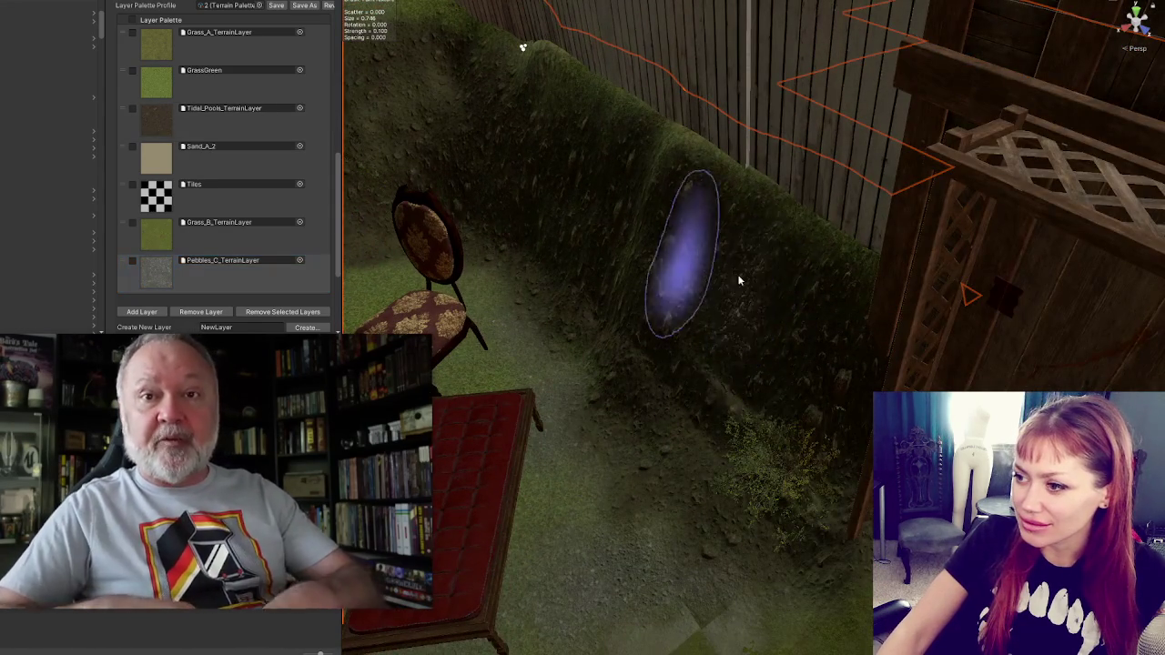
pyautogui.moveTo(673, 255); pyautogui.dragTo(962, 353)
pyautogui.moveTo(769, 338)
pyautogui.mouseDown()
pyautogui.moveTo(887, 368)
pyautogui.moveTo(1010, 328)
pyautogui.mouseUp()
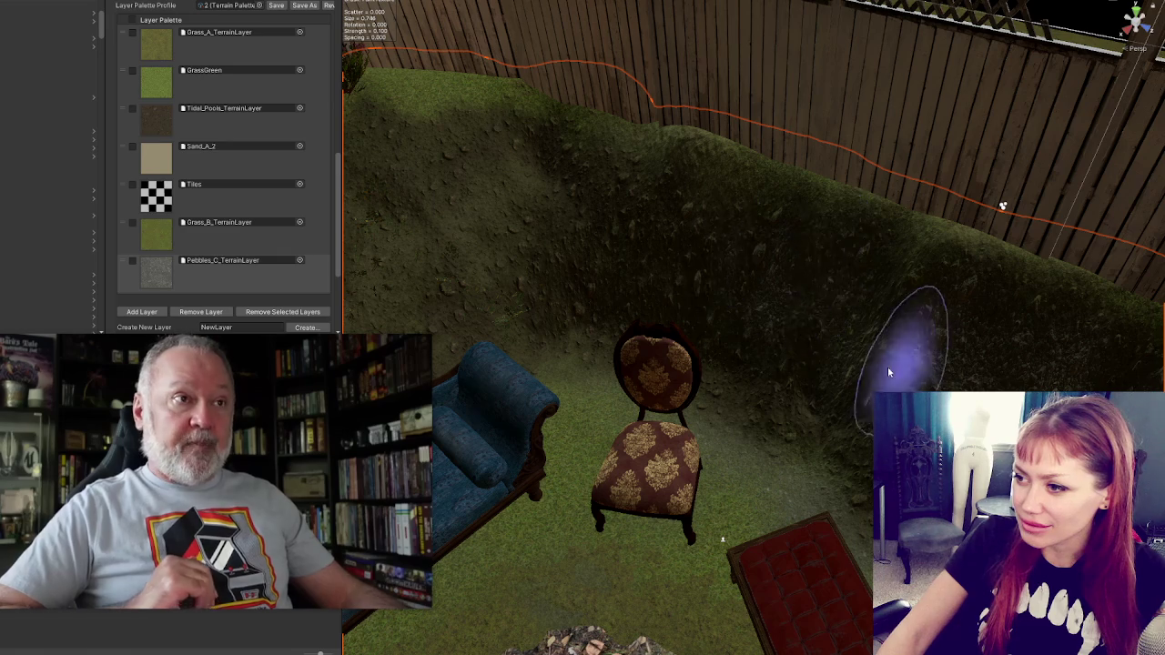
pyautogui.scroll(10, 208, 62)
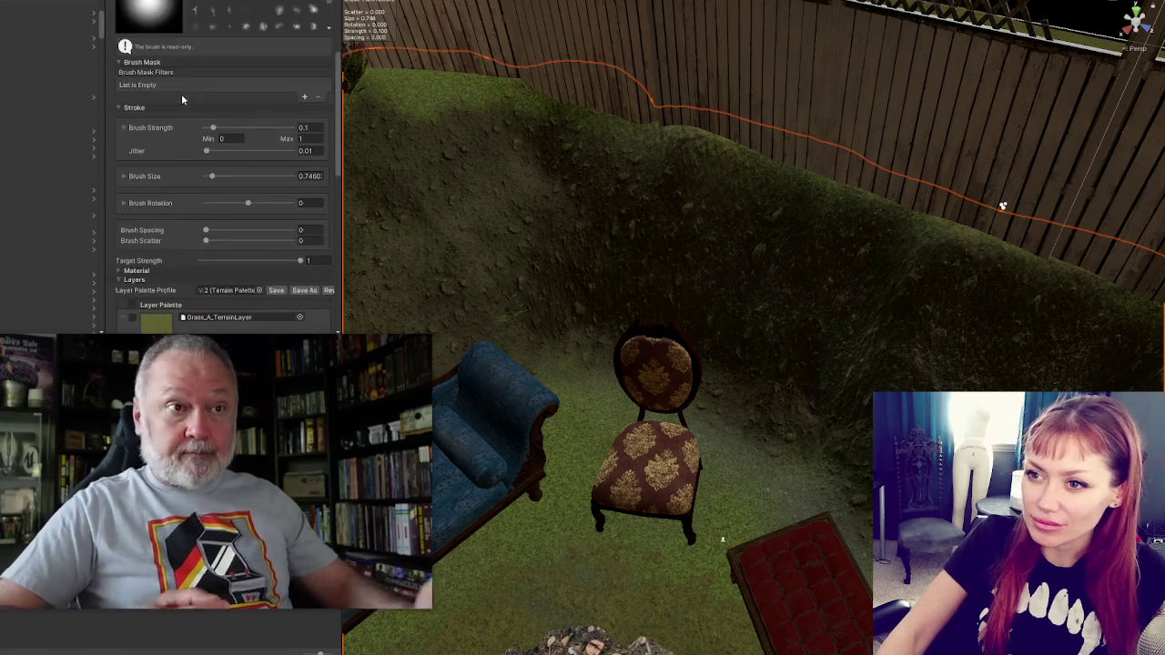
pyautogui.click(190, 91)
pyautogui.click(151, 196)
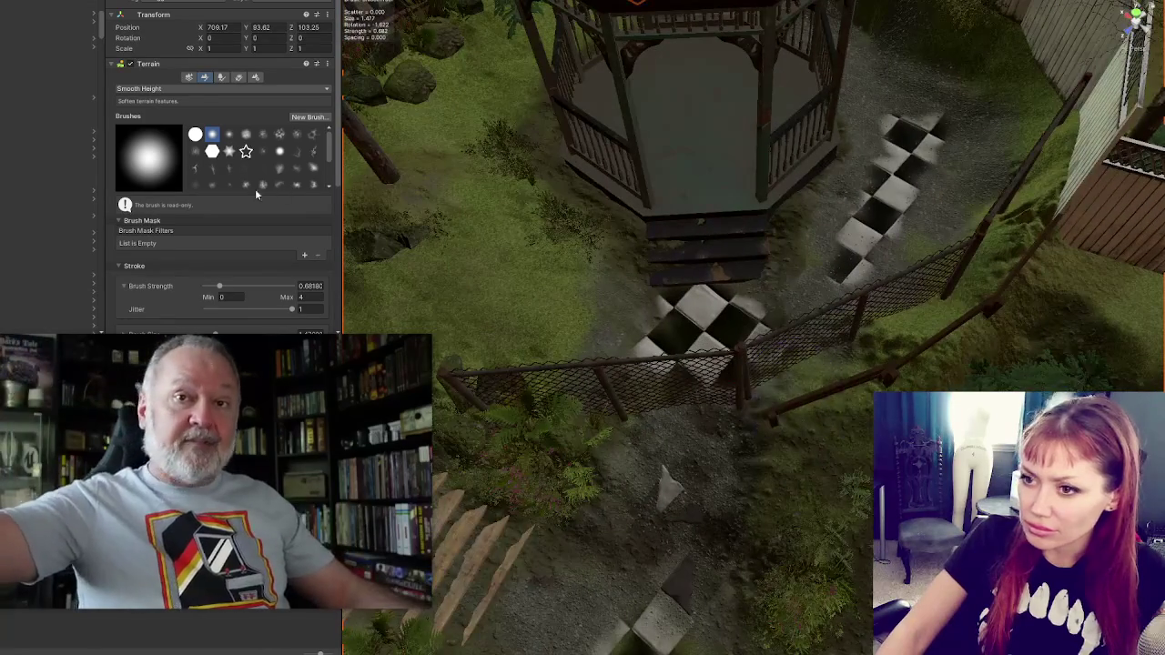
pyautogui.scroll(-5, 221, 189)
pyautogui.scroll(5, 242, 278)
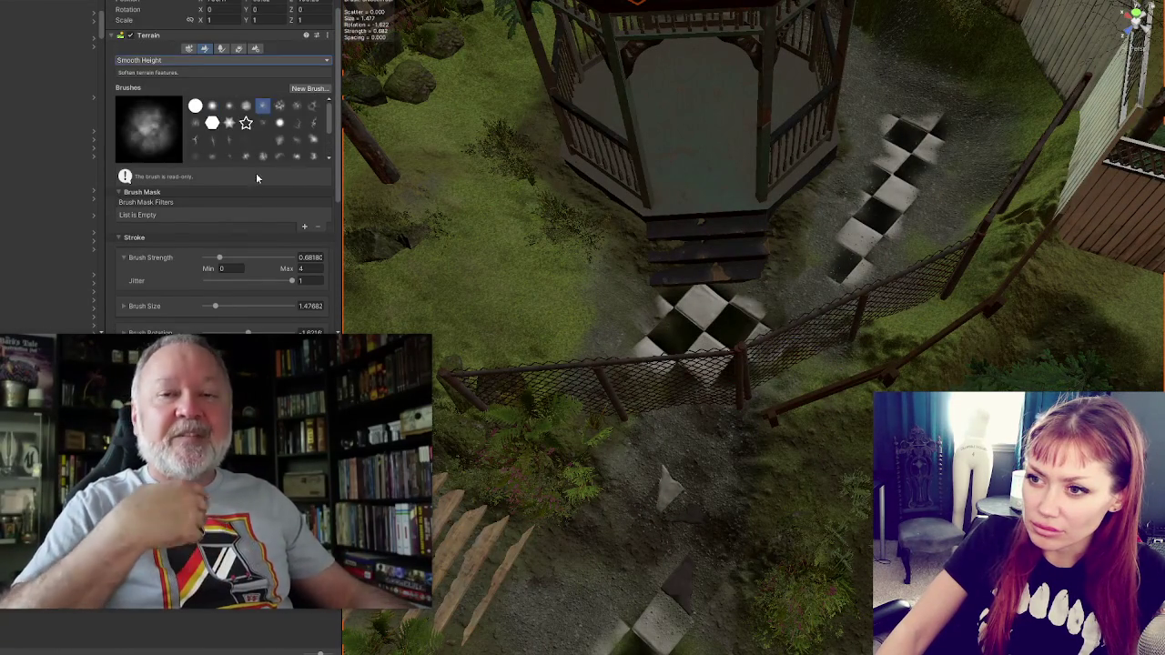
pyautogui.scroll(-6, 257, 201)
pyautogui.scroll(5, 205, 209)
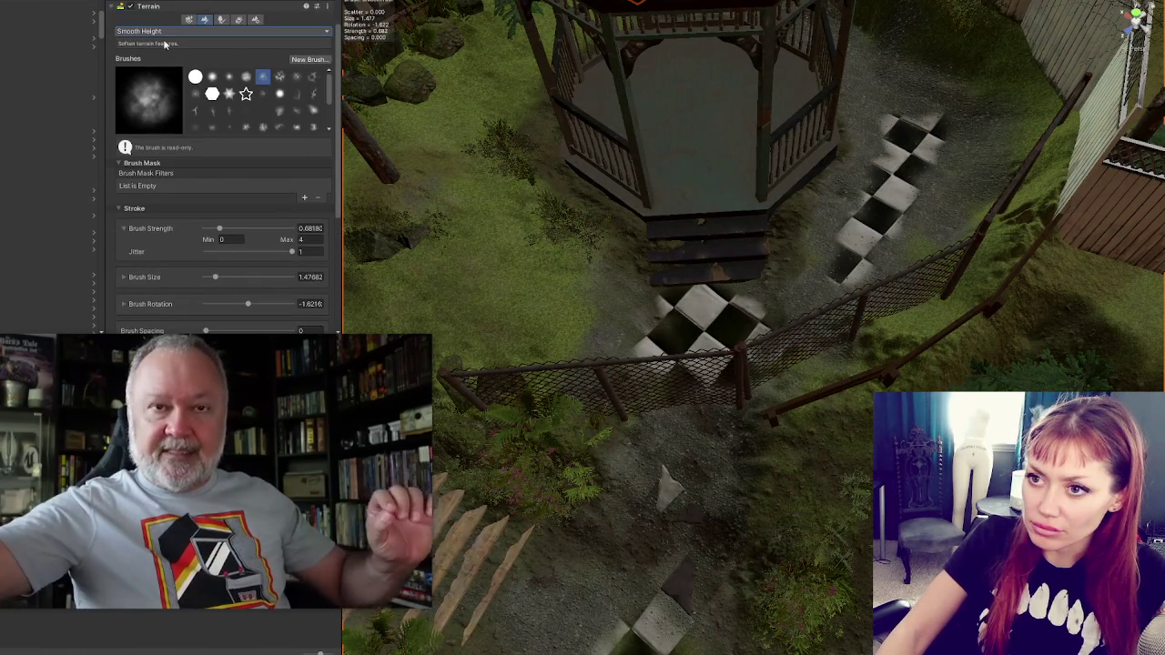
pyautogui.click(167, 32)
pyautogui.click(159, 146)
pyautogui.scroll(-6, 210, 226)
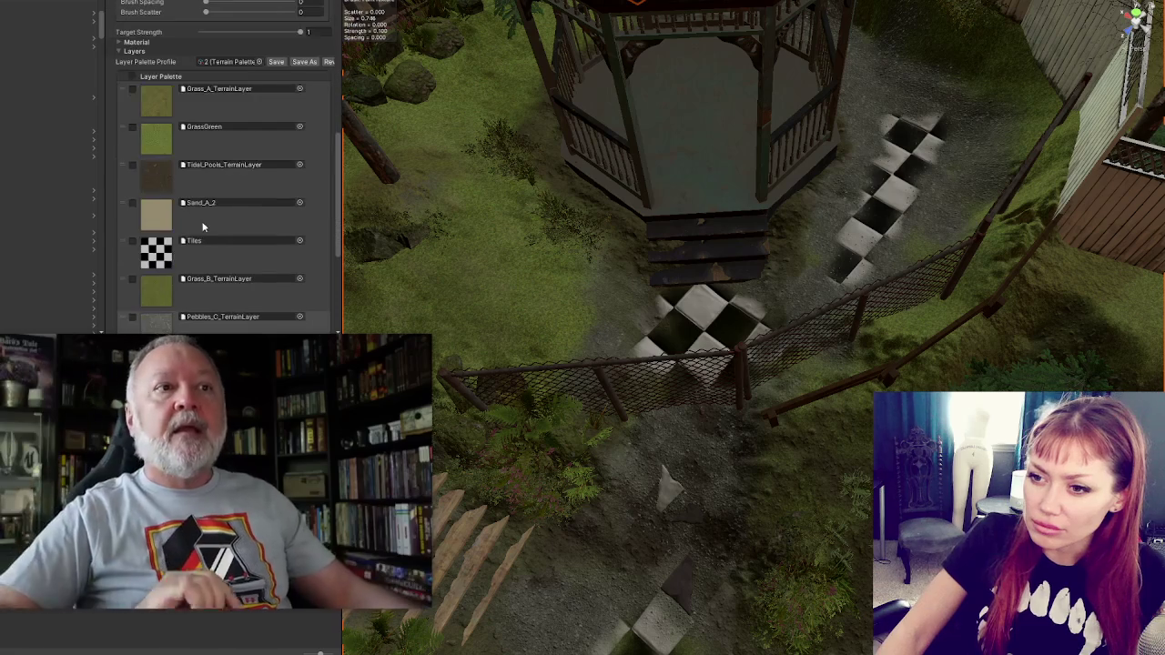
pyautogui.click(159, 258)
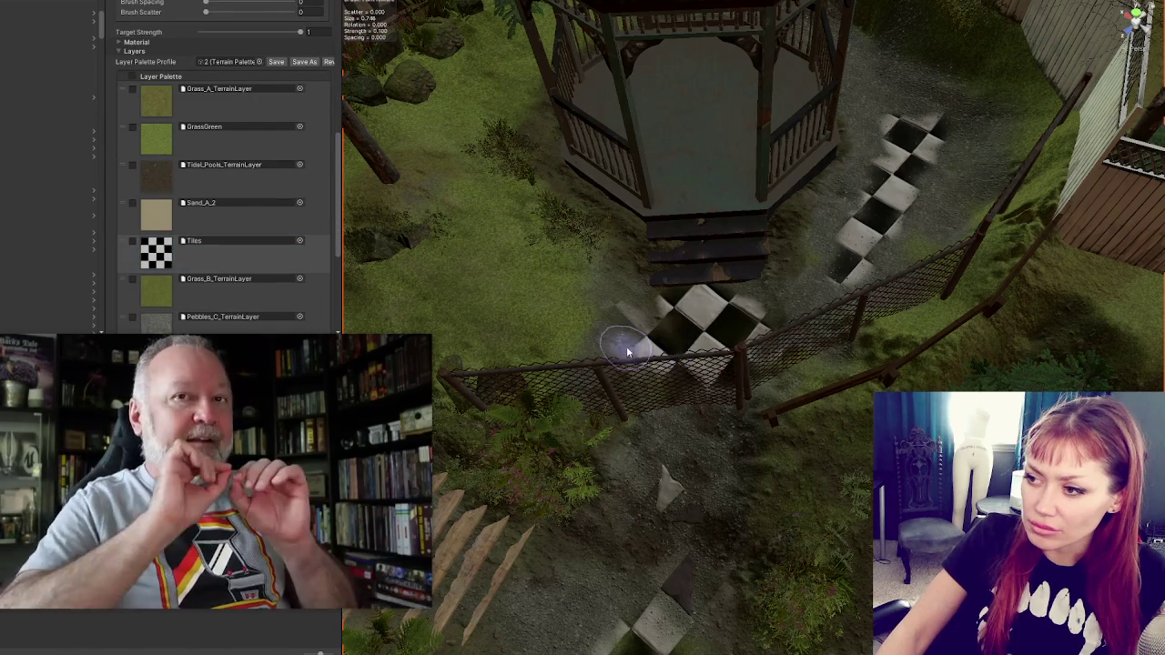
pyautogui.click(157, 138)
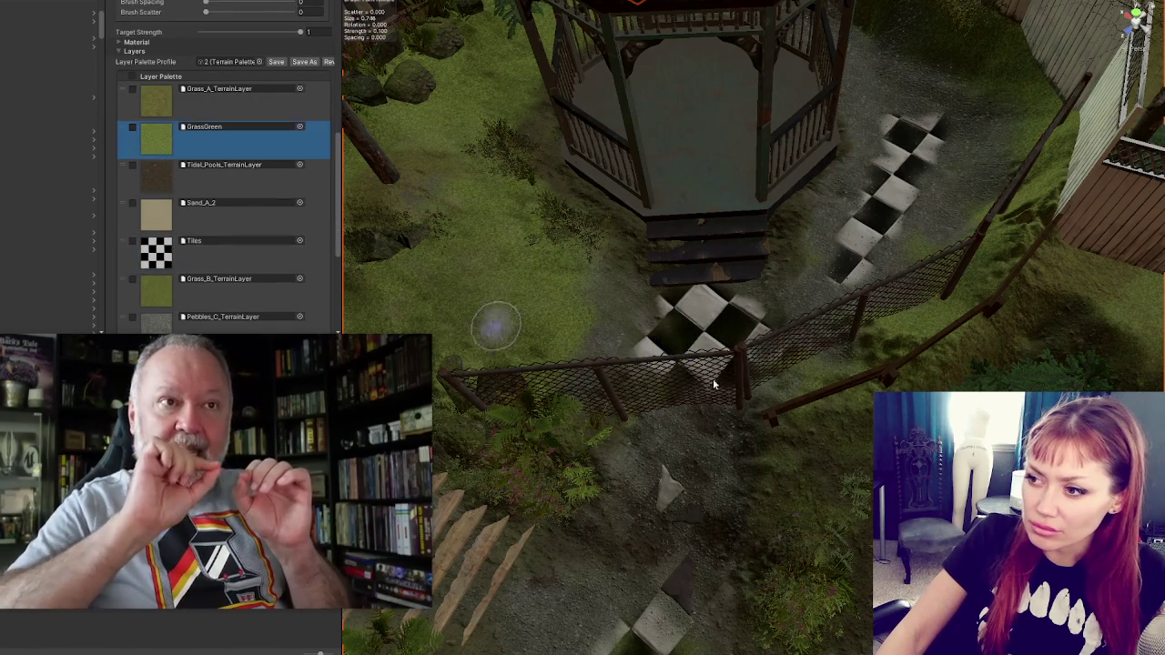
pyautogui.moveTo(578, 310); pyautogui.dragTo(626, 335)
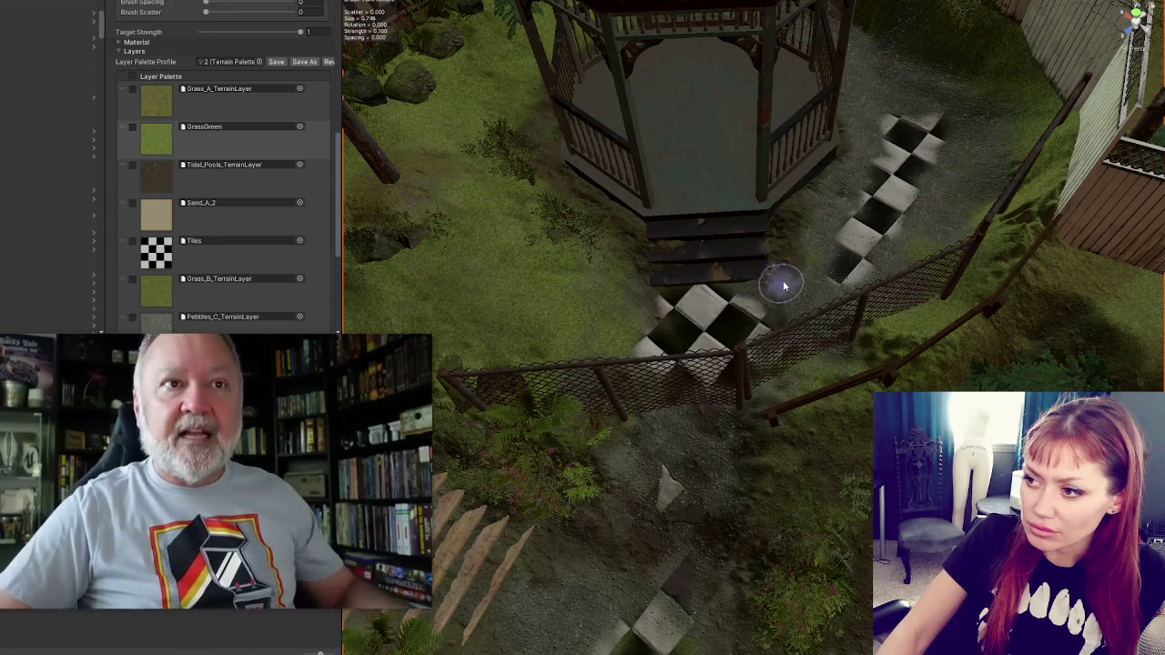
pyautogui.scroll(-2, 781, 308)
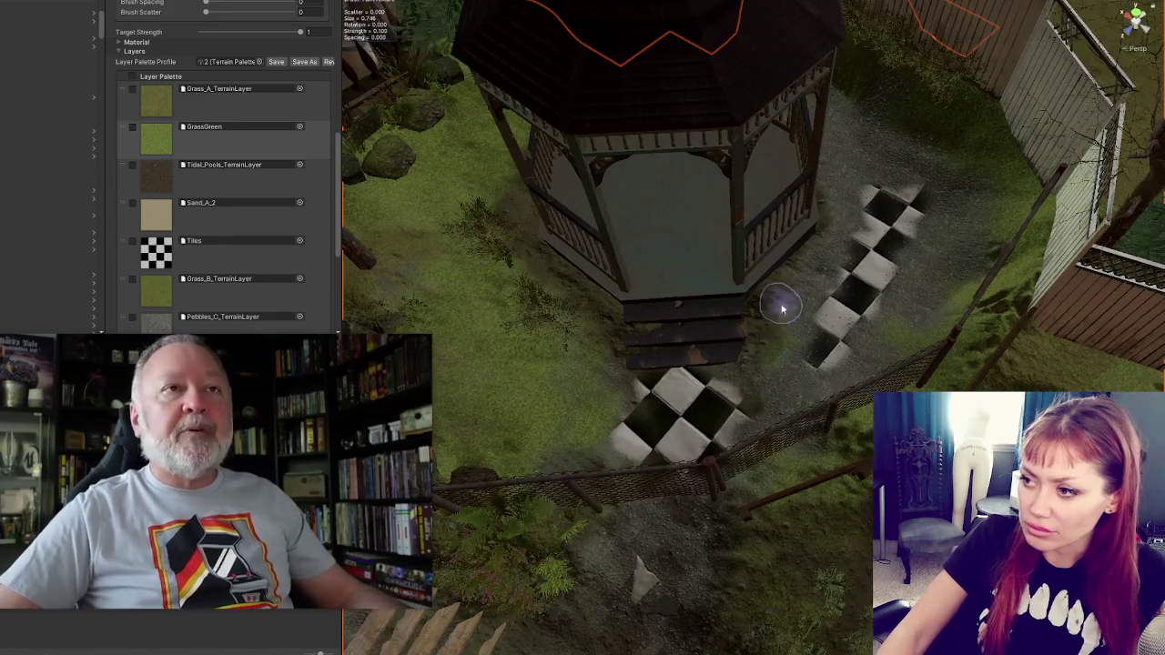
pyautogui.scroll(2, 792, 409)
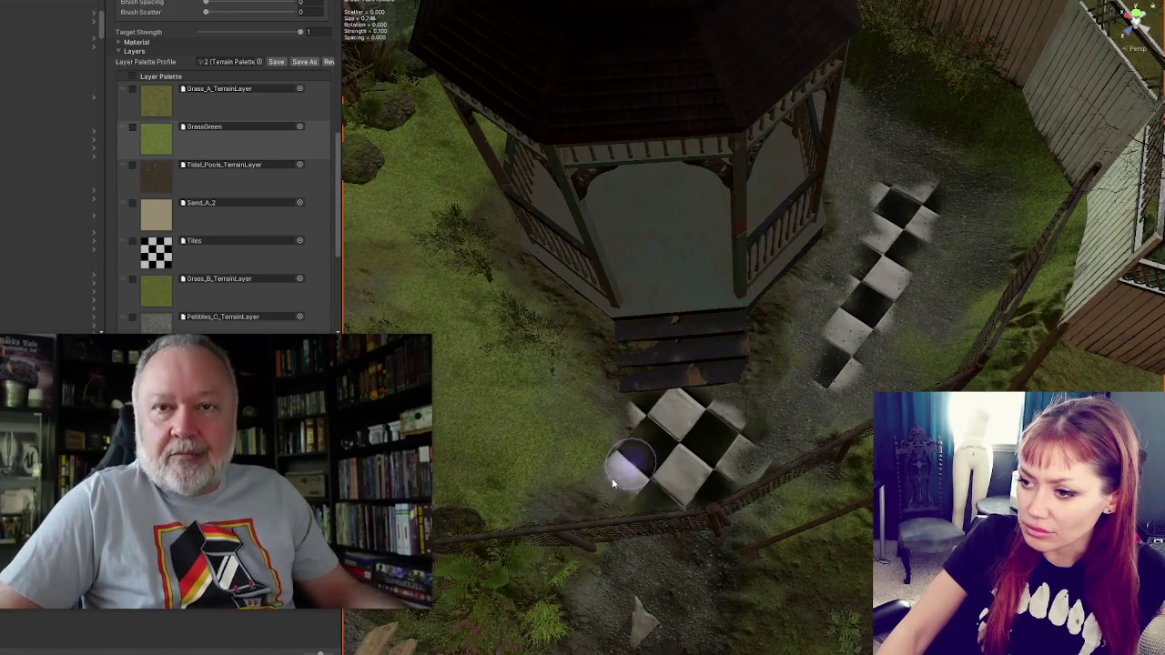
pyautogui.moveTo(756, 499); pyautogui.dragTo(780, 338)
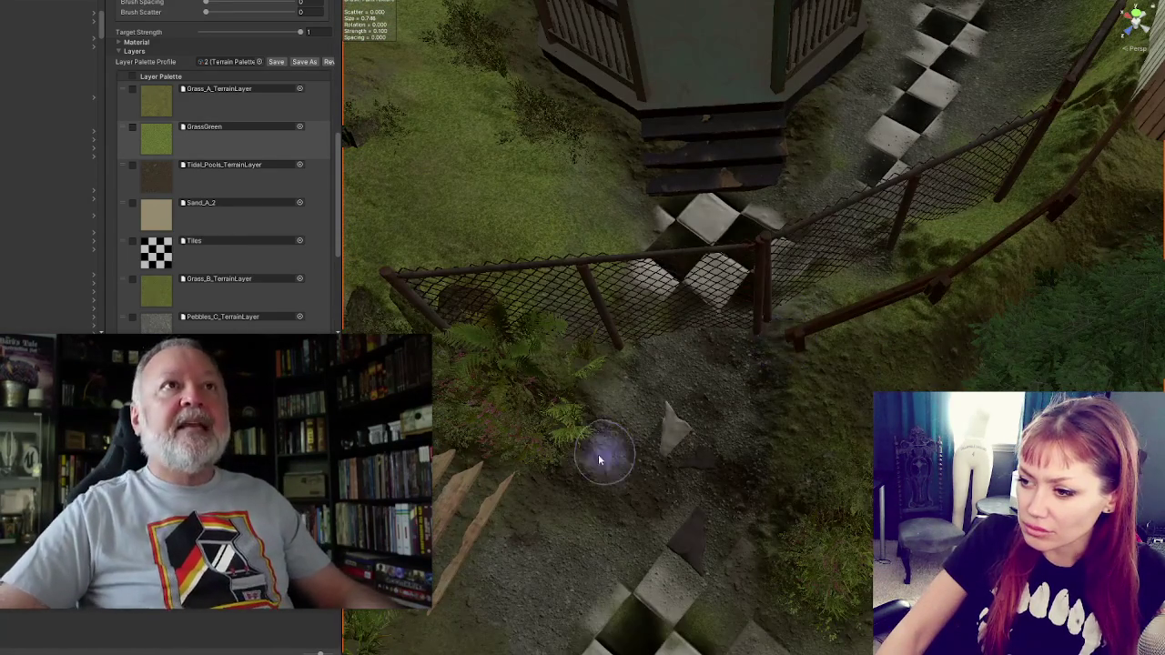
pyautogui.moveTo(605, 382)
pyautogui.mouseDown()
pyautogui.moveTo(736, 442)
pyautogui.moveTo(609, 285)
pyautogui.mouseUp()
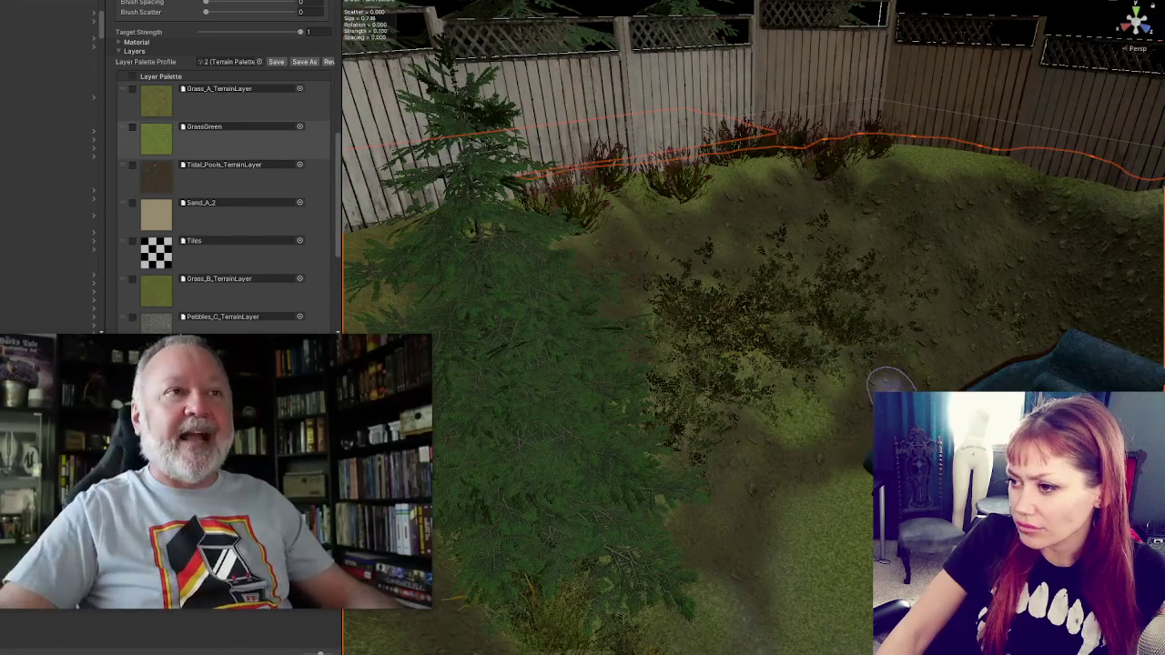
# Step: Switch the terrain tool to Set Height and lower Brush Strength to 0.0003
pyautogui.scroll(5, 207, 184)
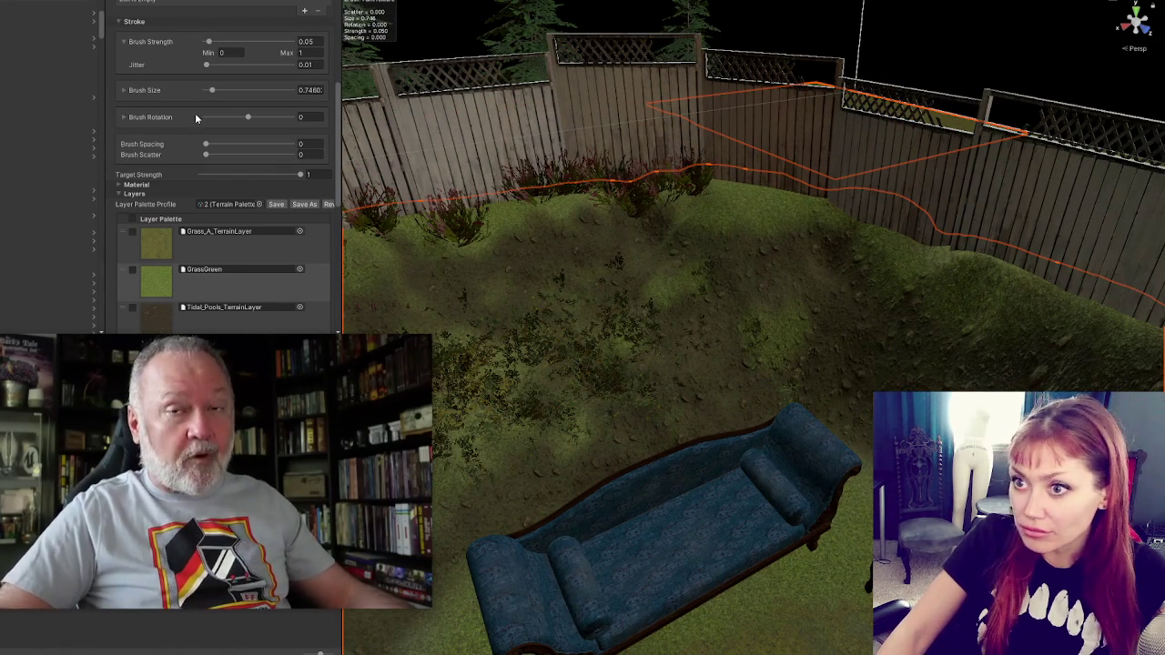
pyautogui.scroll(6, 198, 117)
pyautogui.click(161, 94)
pyautogui.click(148, 129)
pyautogui.scroll(-3, 182, 232)
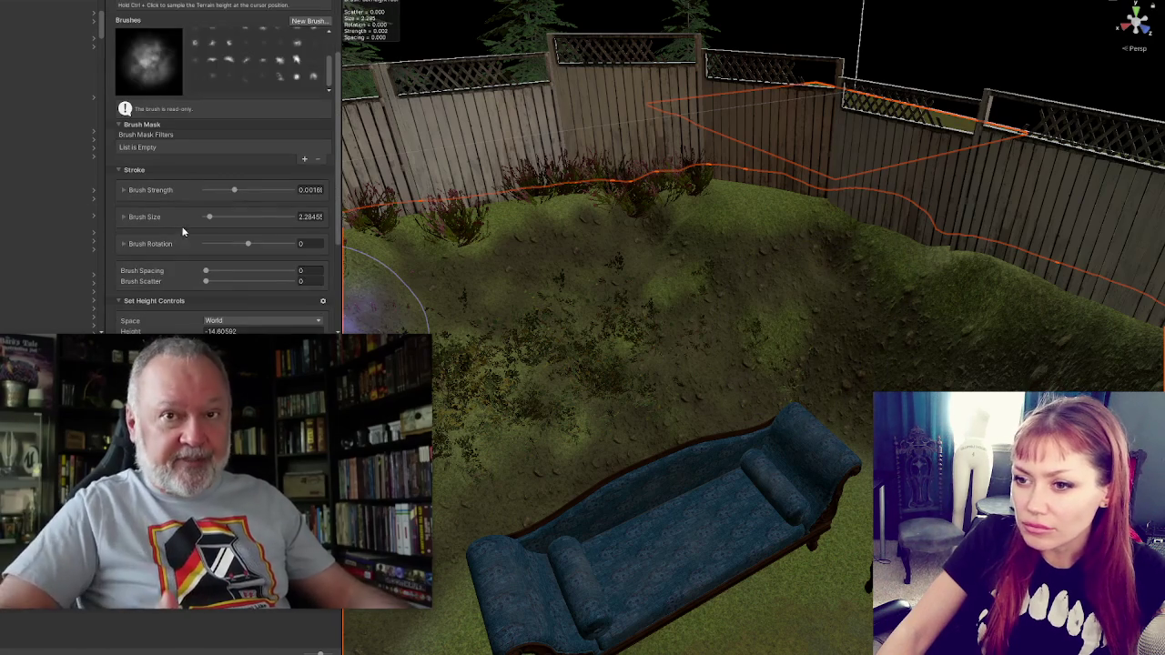
pyautogui.click(213, 191)
# Step: Shrink the brush size slightly and set the Brush Size range minimum to 0.1
pyautogui.click(310, 217)
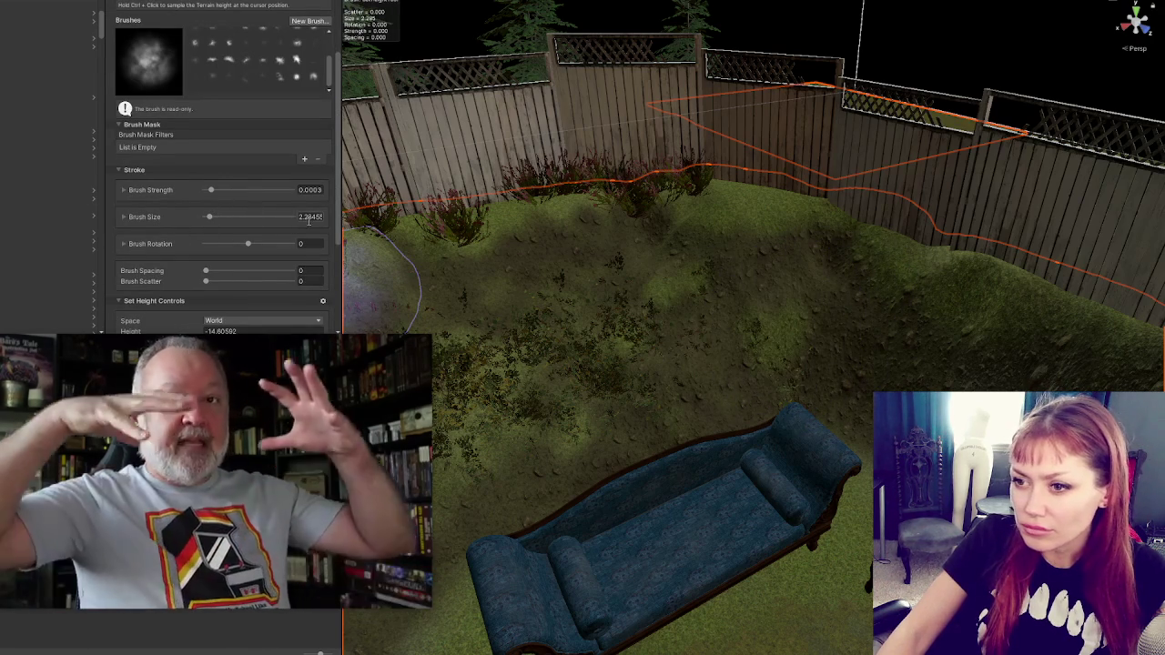
pyautogui.moveTo(309, 220); pyautogui.dragTo(304, 220)
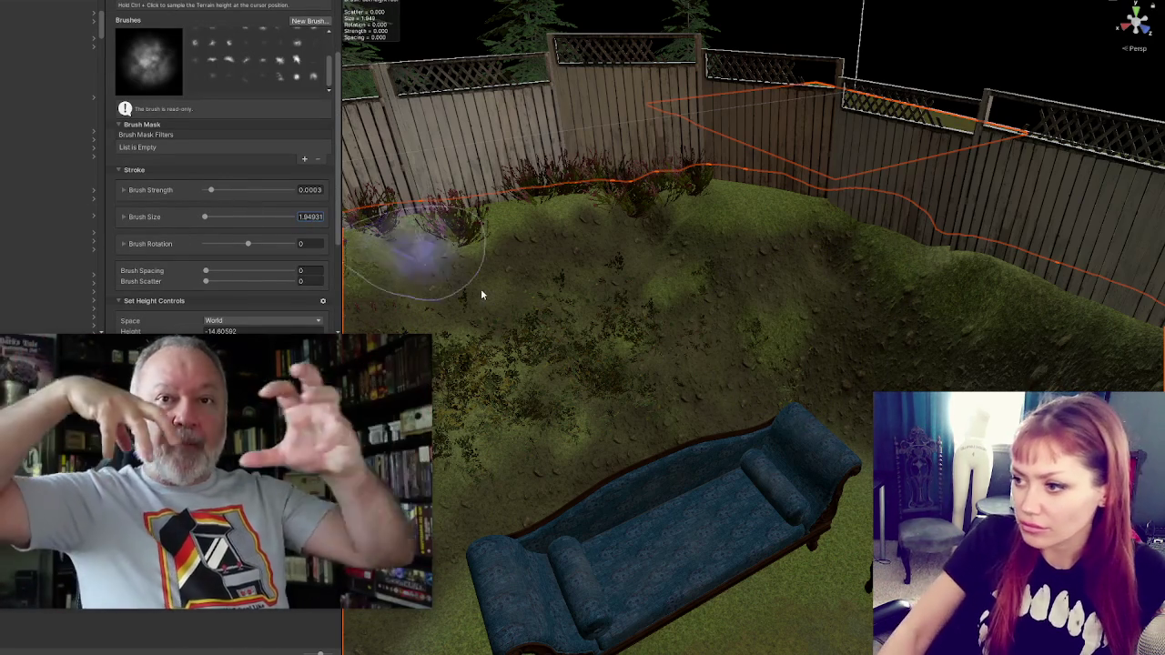
pyautogui.click(304, 216)
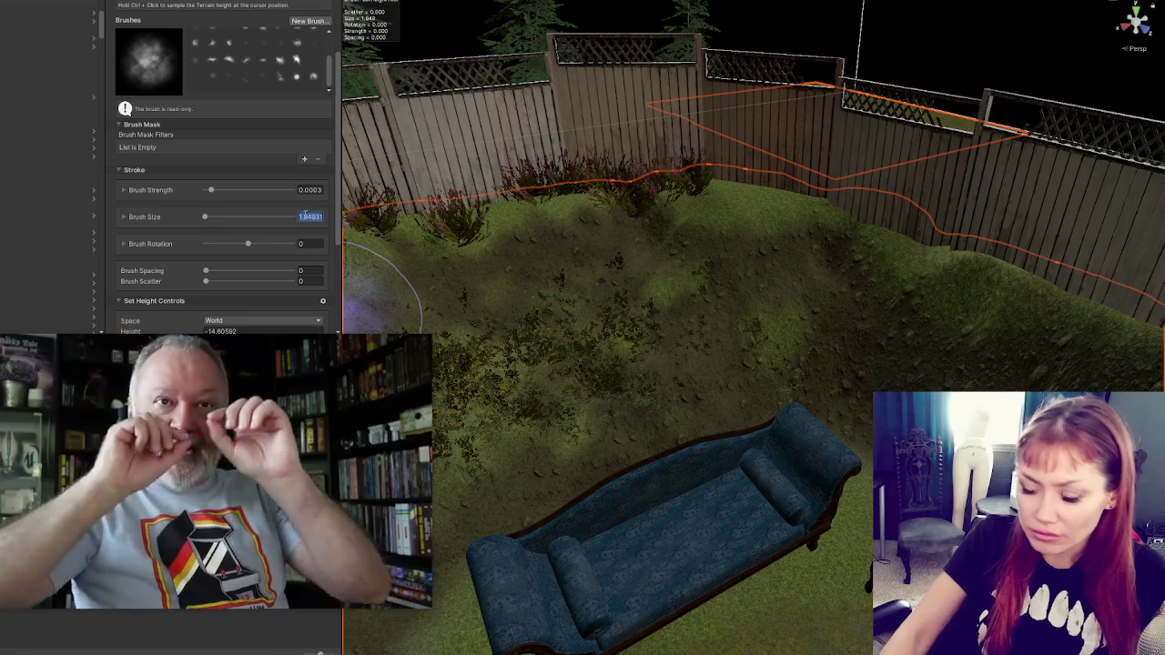
pyautogui.press('BackSpace')
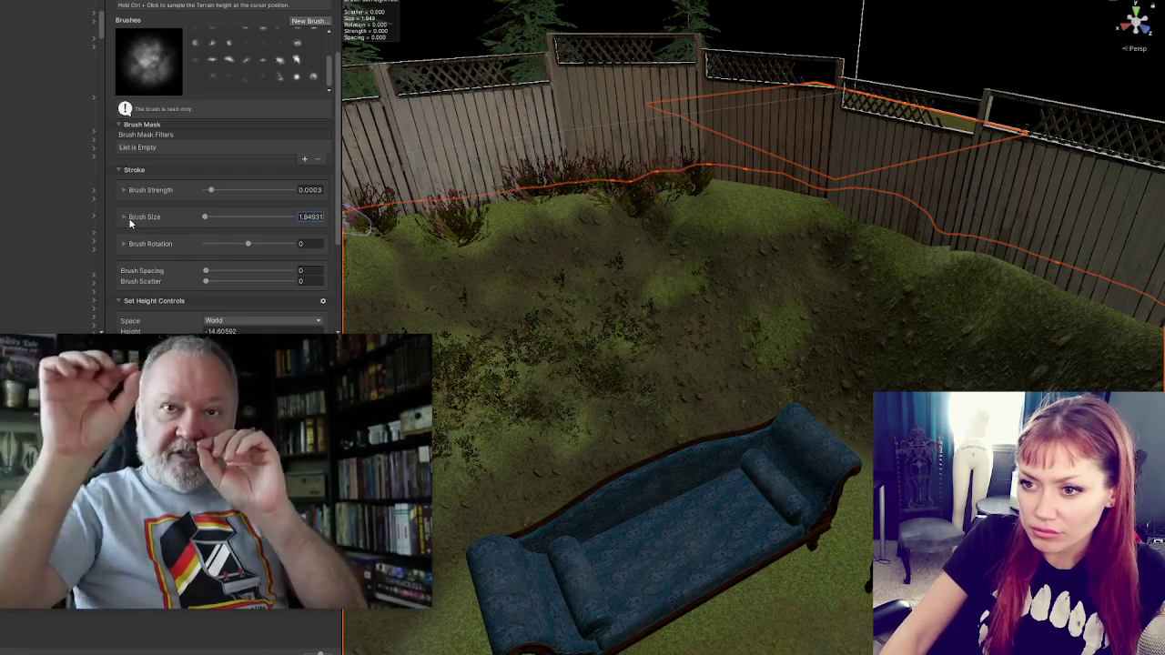
pyautogui.click(125, 216)
pyautogui.click(311, 229)
pyautogui.write('0.1')
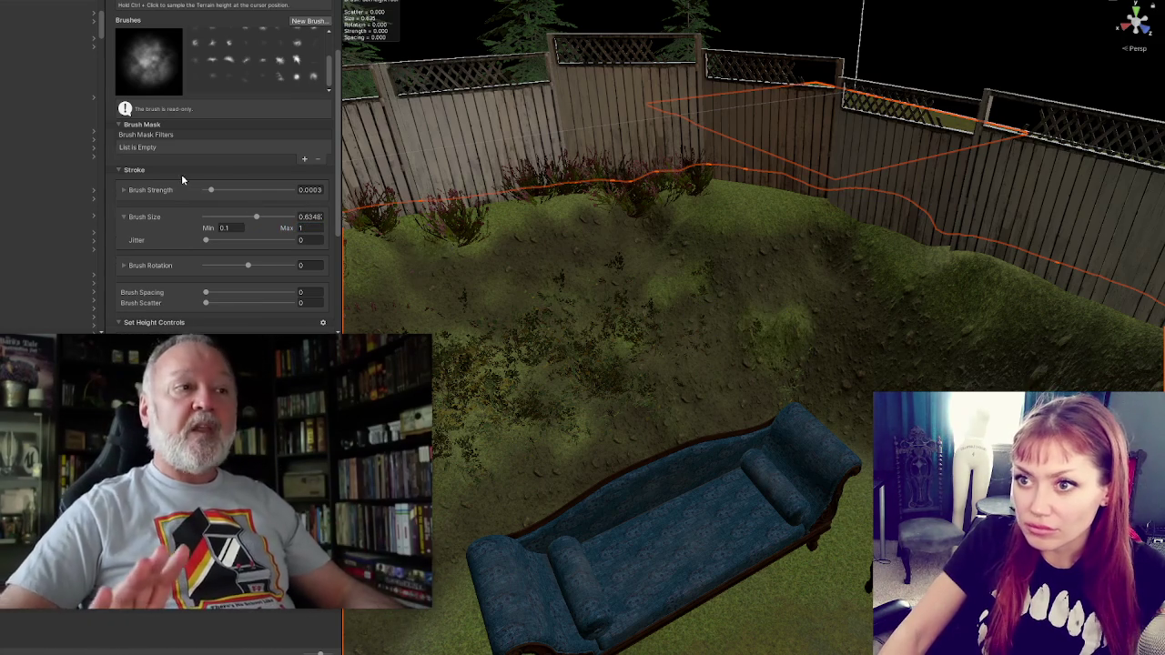
# Step: Choose the soft round brush for the Set Height tool, viewing the back fence terrain
pyautogui.scroll(2, 181, 177)
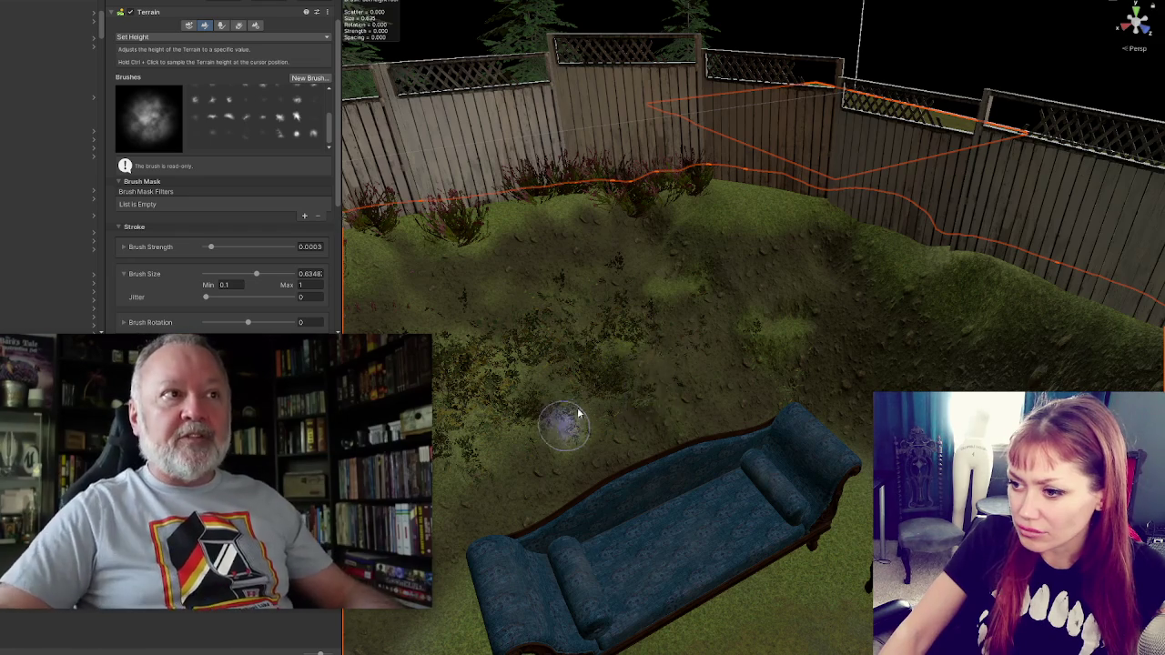
pyautogui.moveTo(571, 423); pyautogui.dragTo(736, 386)
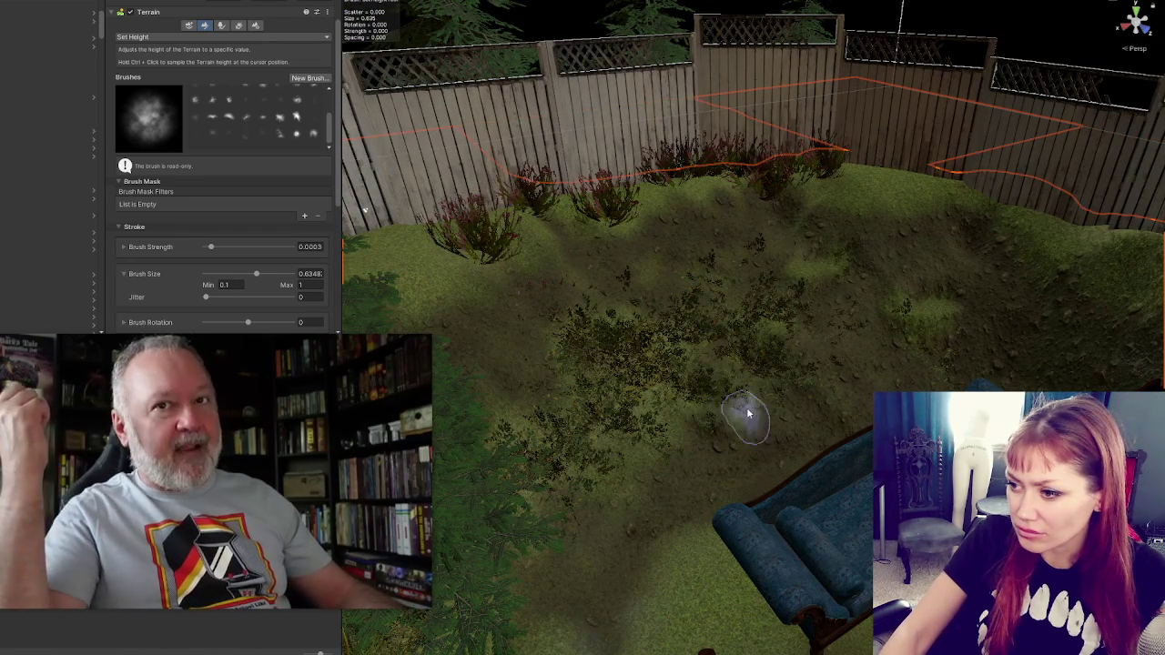
pyautogui.moveTo(758, 442)
pyautogui.mouseDown()
pyautogui.moveTo(616, 389)
pyautogui.moveTo(487, 250)
pyautogui.mouseUp()
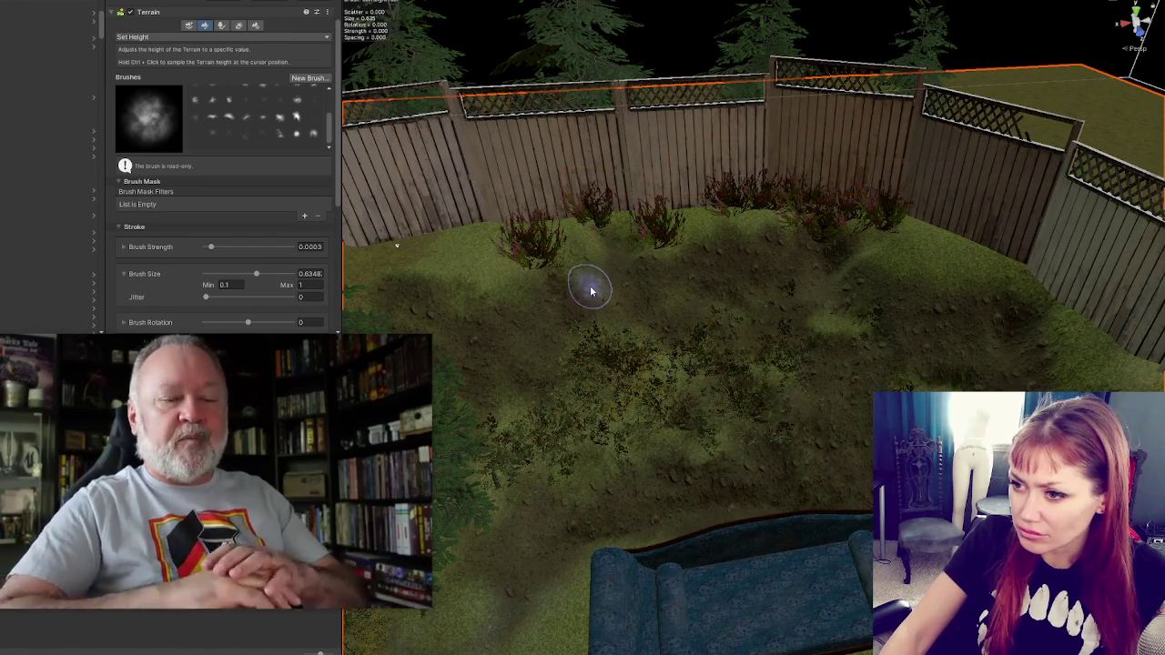
pyautogui.moveTo(577, 289)
pyautogui.mouseDown()
pyautogui.moveTo(624, 300)
pyautogui.moveTo(612, 262)
pyautogui.moveTo(536, 228)
pyautogui.moveTo(547, 304)
pyautogui.mouseUp()
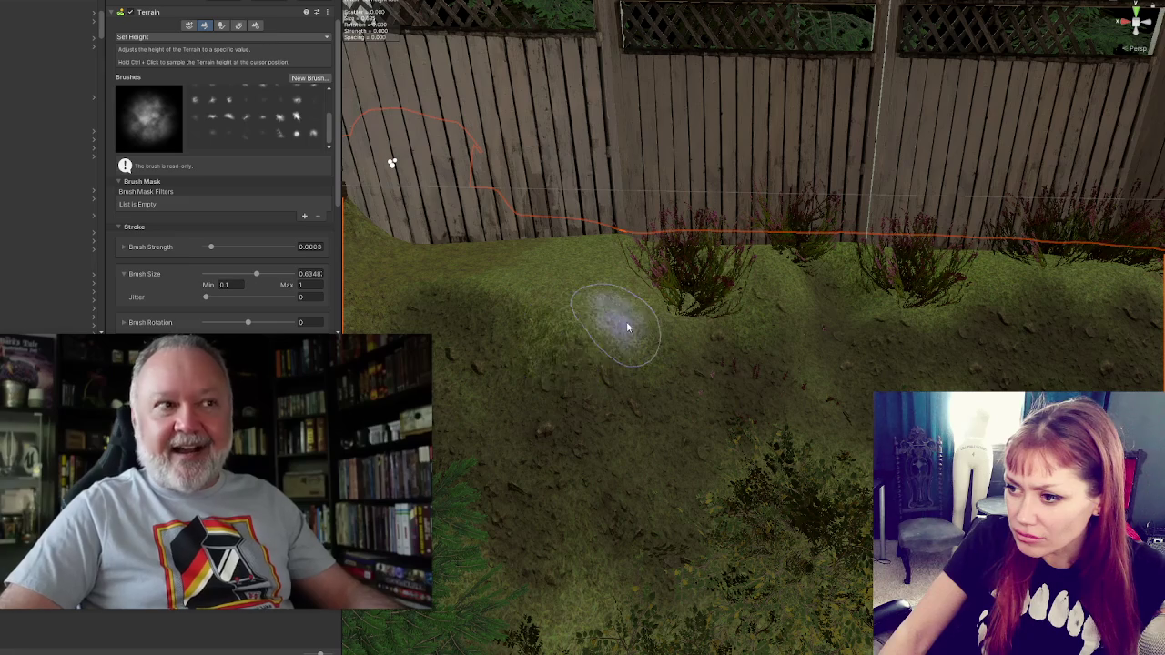
pyautogui.scroll(3, 236, 118)
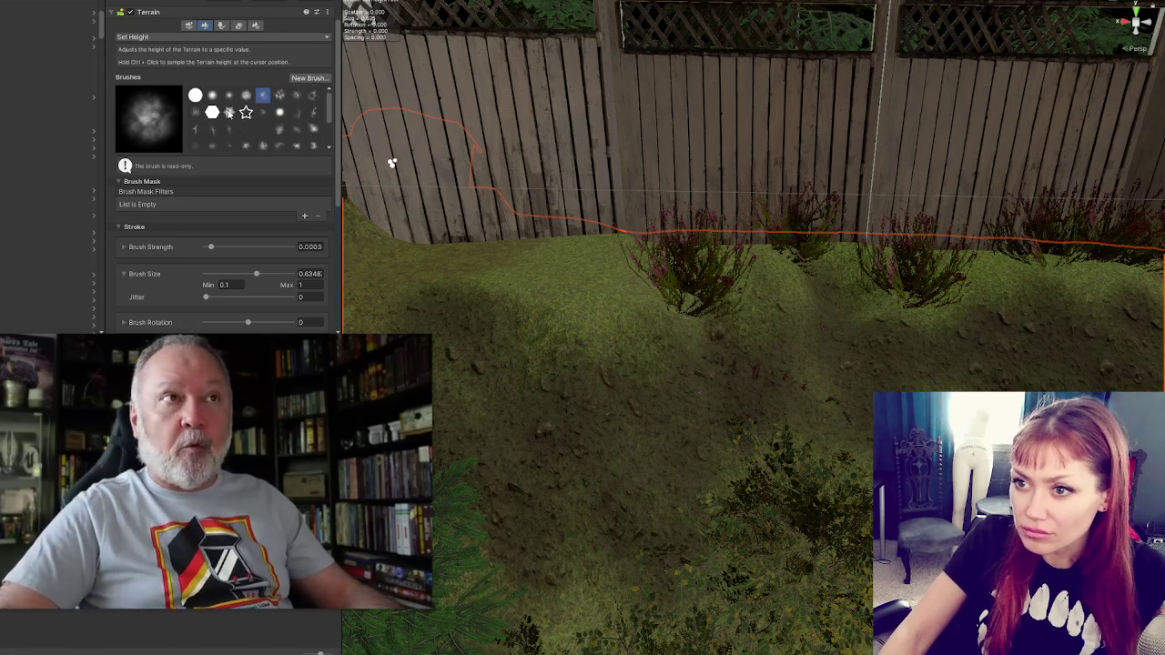
pyautogui.click(212, 95)
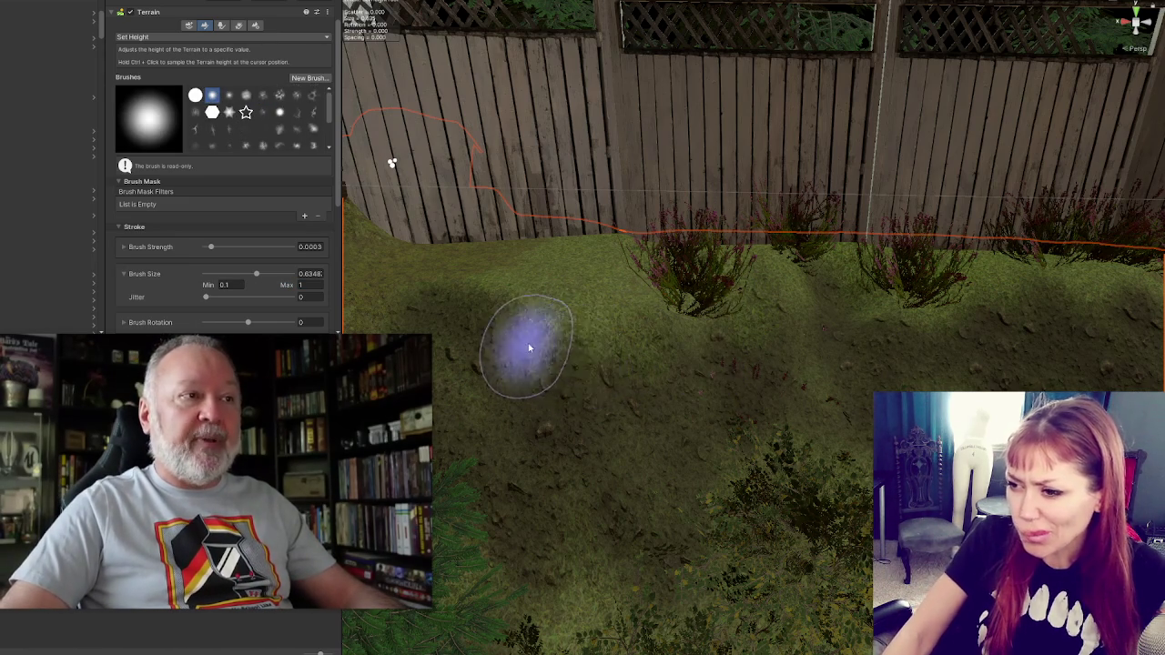
# Step: Set Brush Strength jitter to 0.056 and drop strength to its minimum
pyautogui.scroll(5, 538, 338)
pyautogui.moveTo(765, 345)
pyautogui.mouseDown()
pyautogui.moveTo(827, 307)
pyautogui.moveTo(761, 300)
pyautogui.moveTo(774, 312)
pyautogui.moveTo(746, 337)
pyautogui.mouseUp()
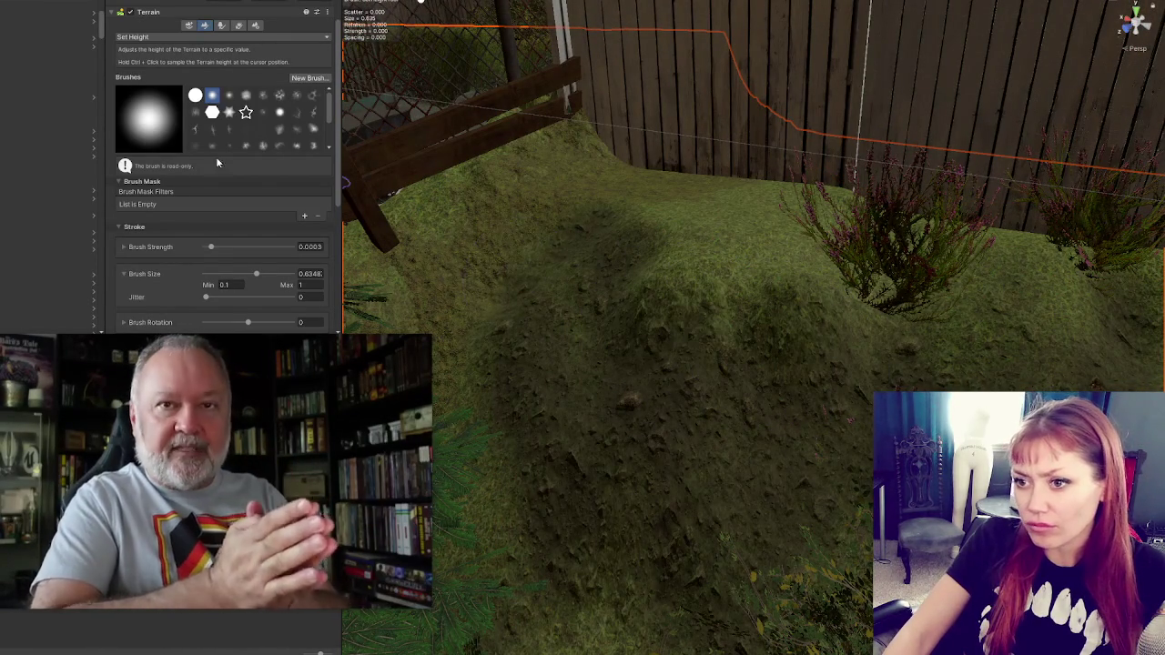
pyautogui.click(320, 246)
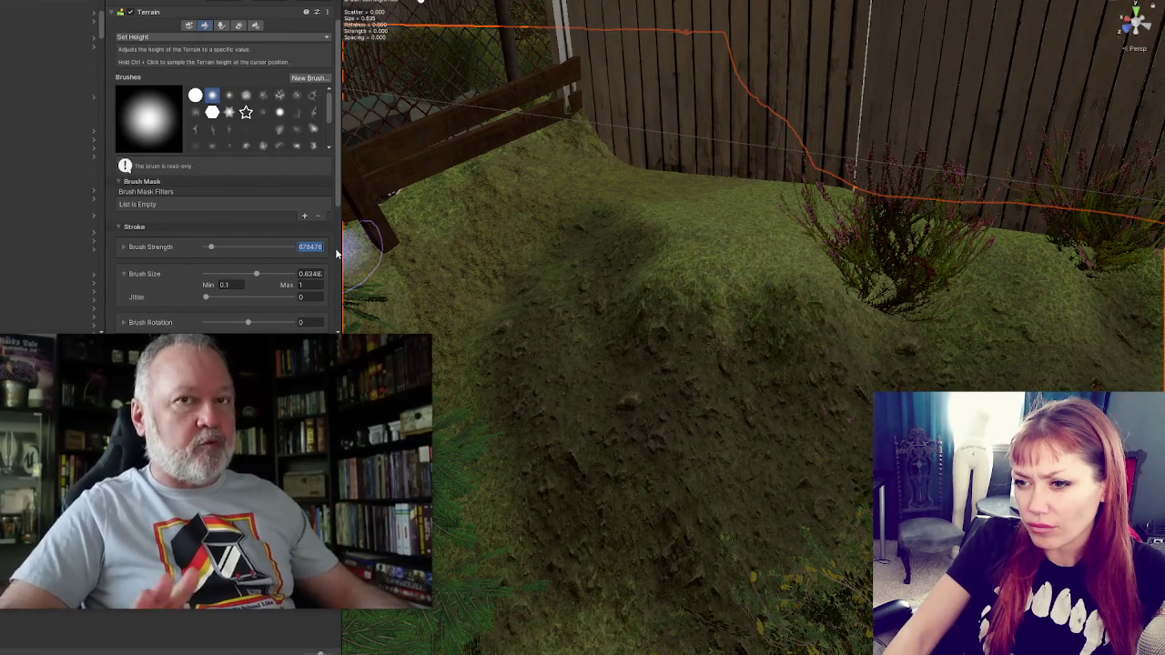
pyautogui.click(138, 251)
pyautogui.write('0.0003')
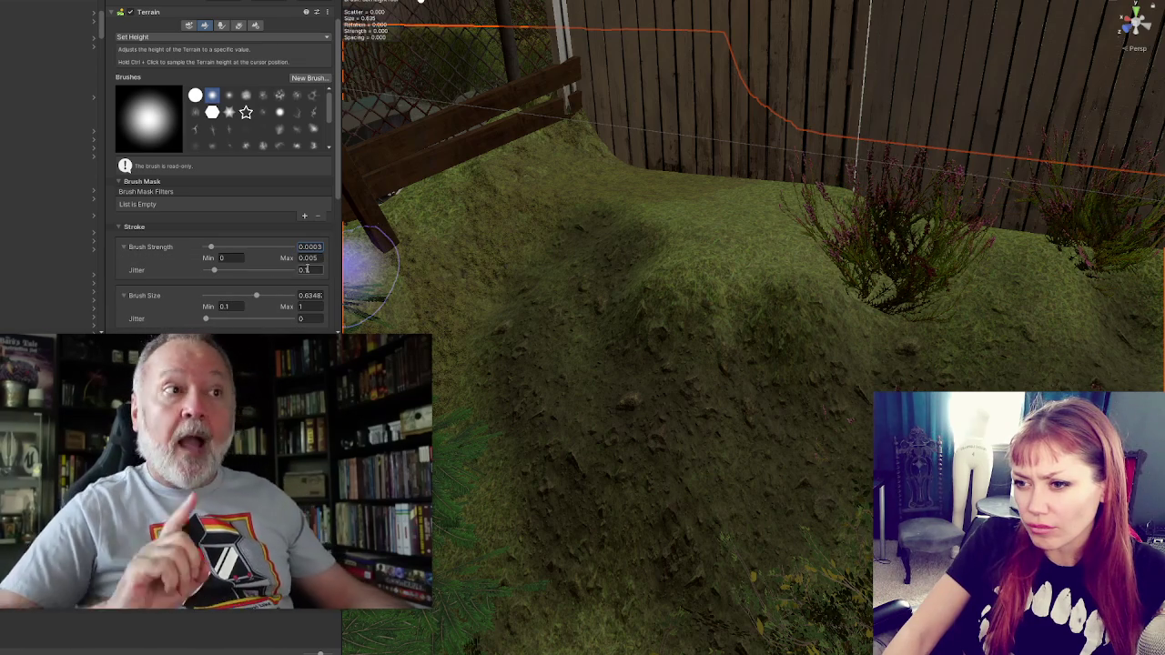
pyautogui.write('56')
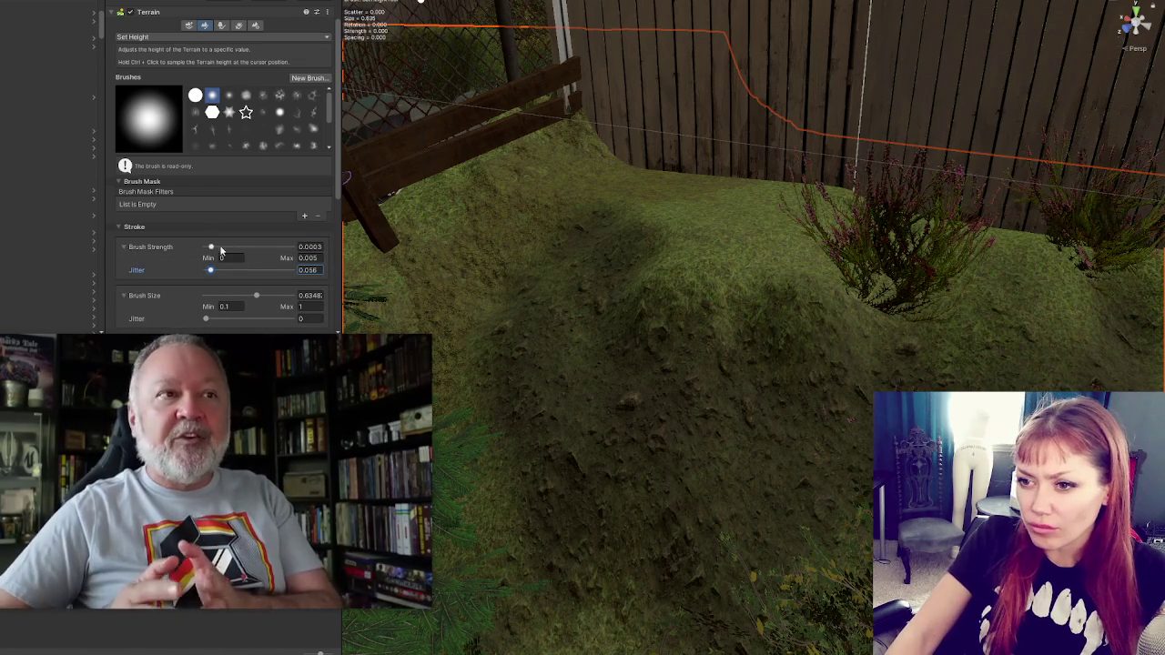
pyautogui.moveTo(210, 248); pyautogui.dragTo(207, 248)
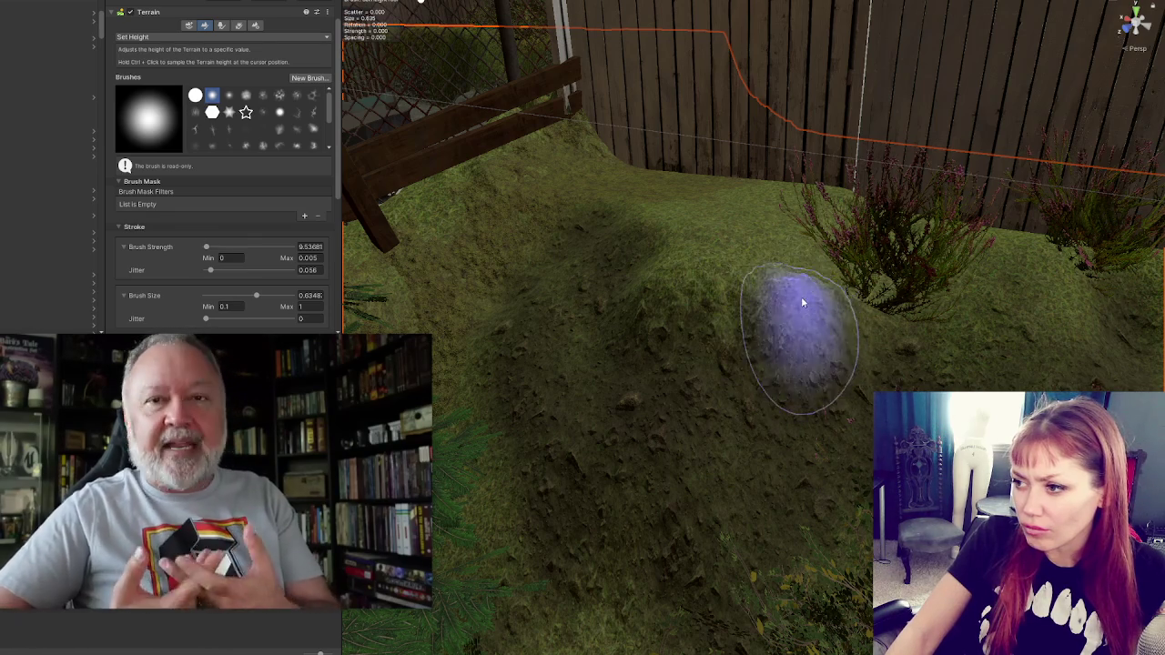
pyautogui.click(218, 36)
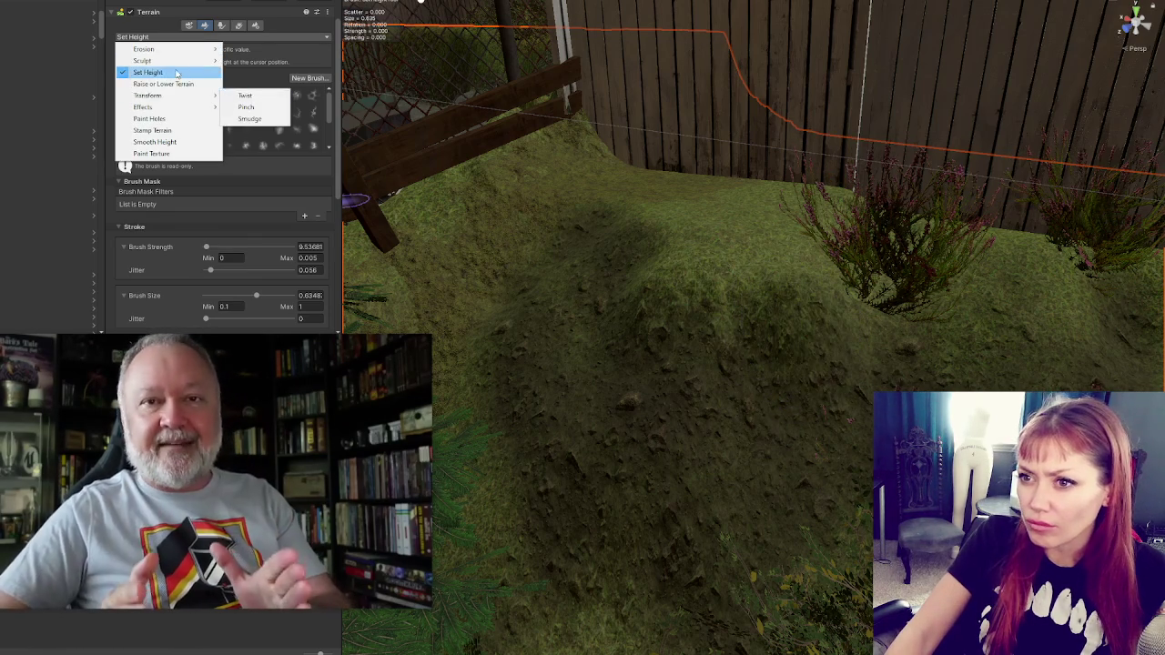
# Step: Switch to Raise or Lower Terrain and raise a low ridge along the side-fence slope
pyautogui.click(168, 84)
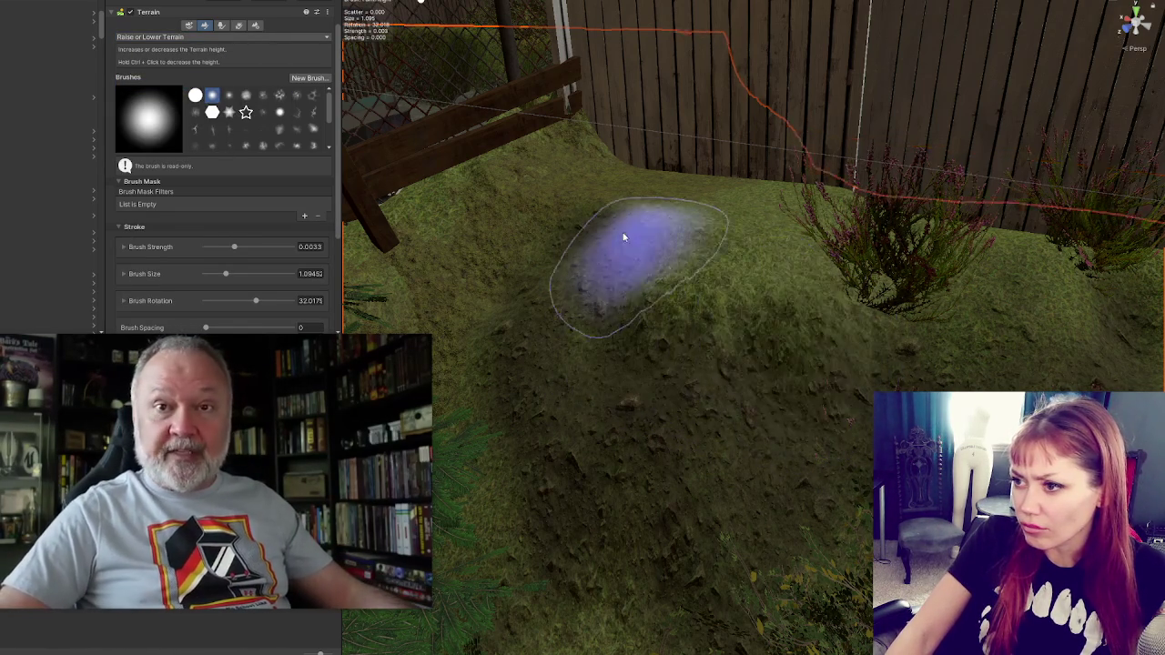
pyautogui.scroll(5, 922, 307)
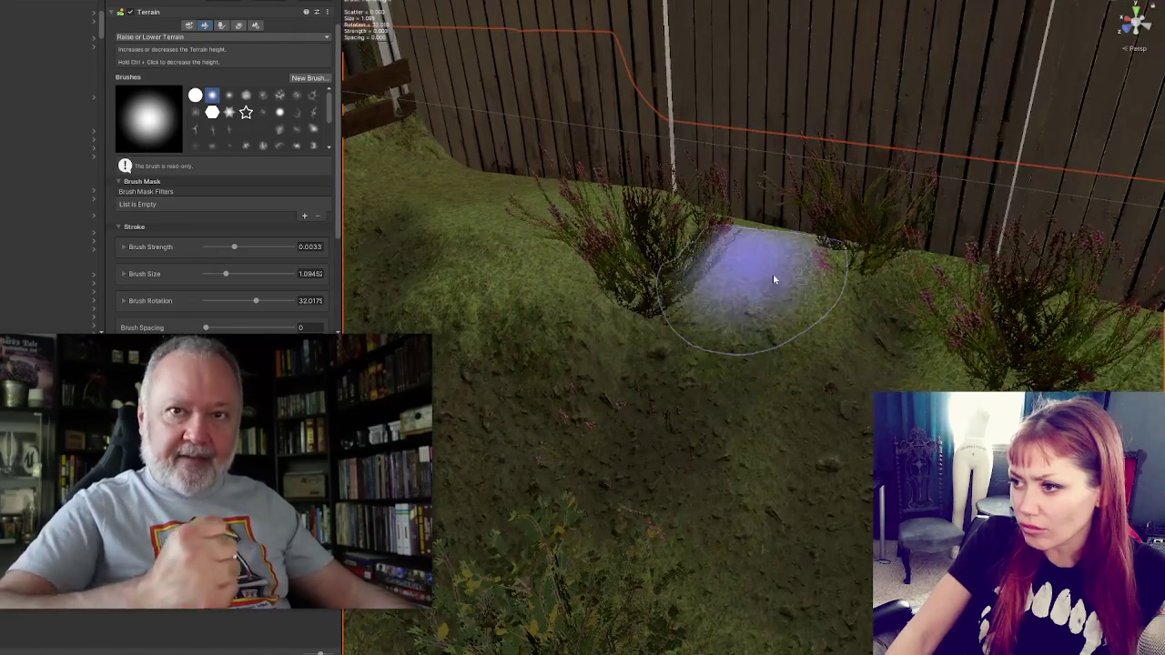
pyautogui.moveTo(922, 312); pyautogui.dragTo(741, 285)
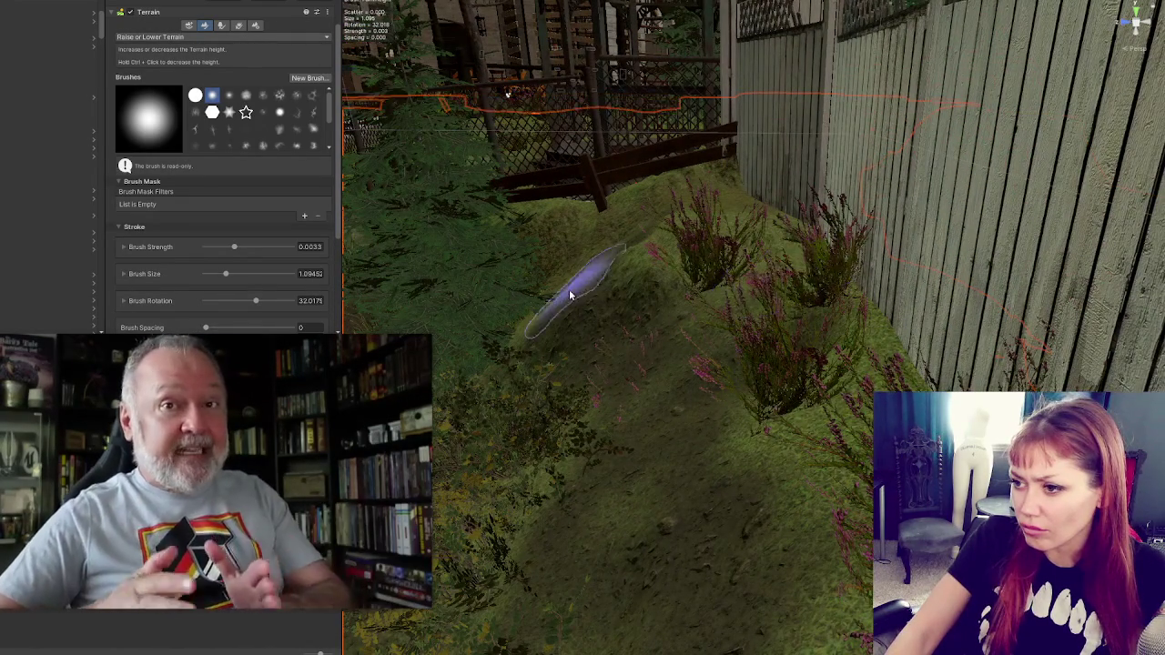
pyautogui.moveTo(590, 317)
pyautogui.mouseDown()
pyautogui.moveTo(533, 325)
pyautogui.moveTo(577, 337)
pyautogui.moveTo(618, 440)
pyautogui.mouseUp()
pyautogui.moveTo(628, 510); pyautogui.dragTo(701, 355)
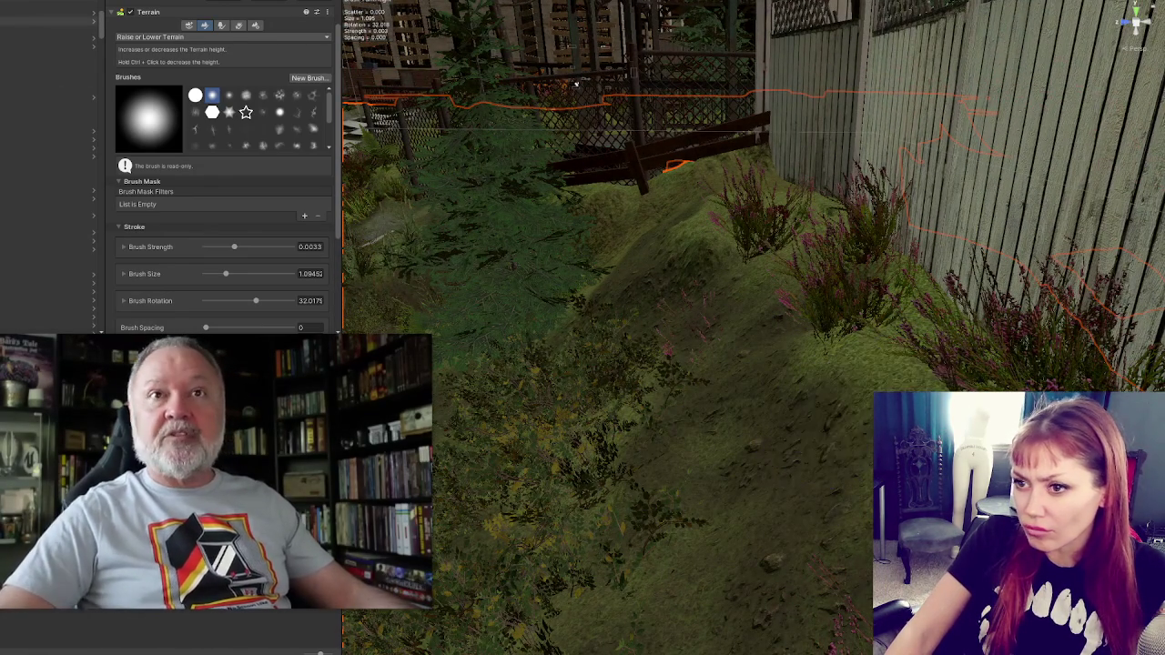
# Step: Set the raise brush strength to 0.001 within a 0 to 0.01 range
pyautogui.click(151, 246)
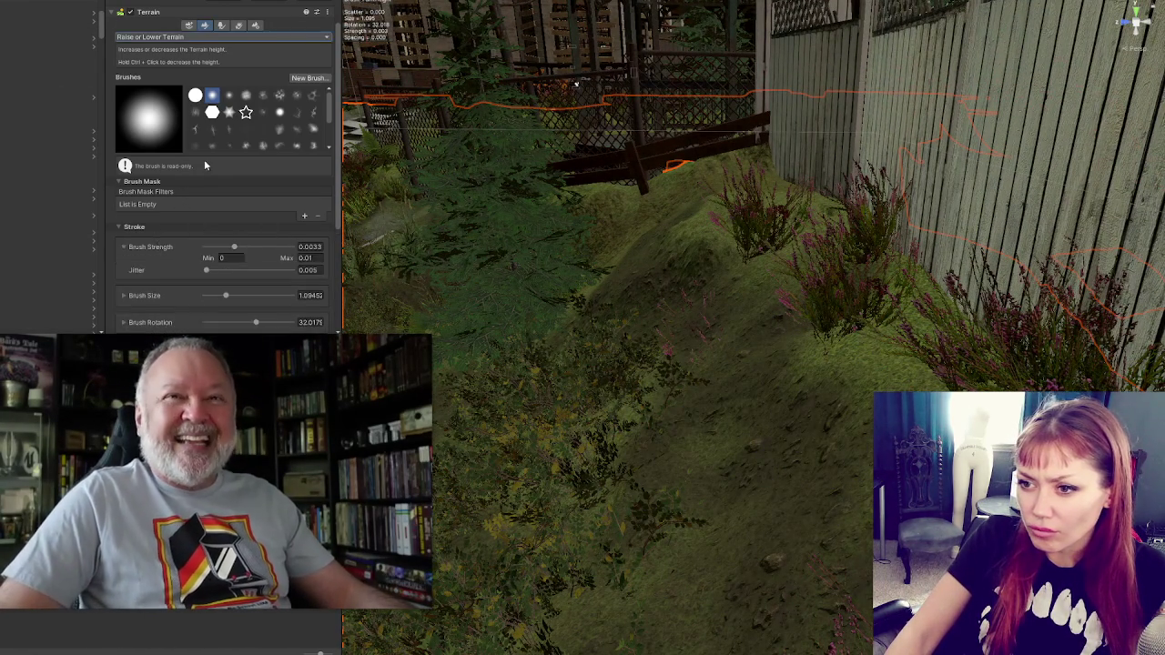
pyautogui.scroll(-4, 228, 200)
pyautogui.write('0.001')
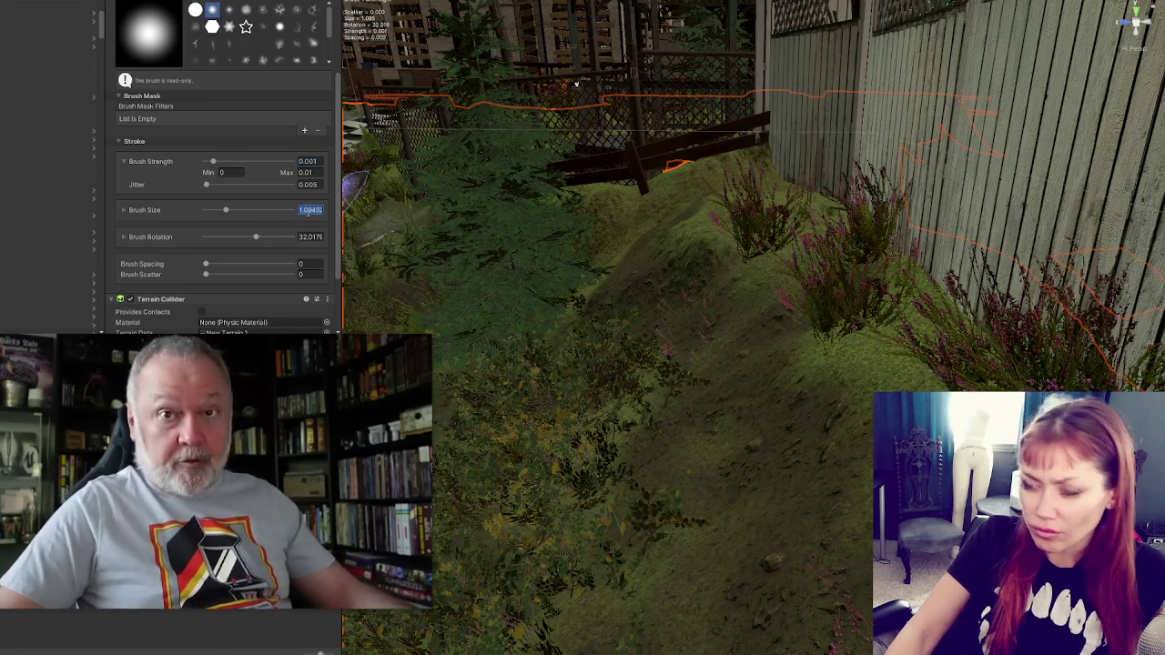
pyautogui.write('0.2')
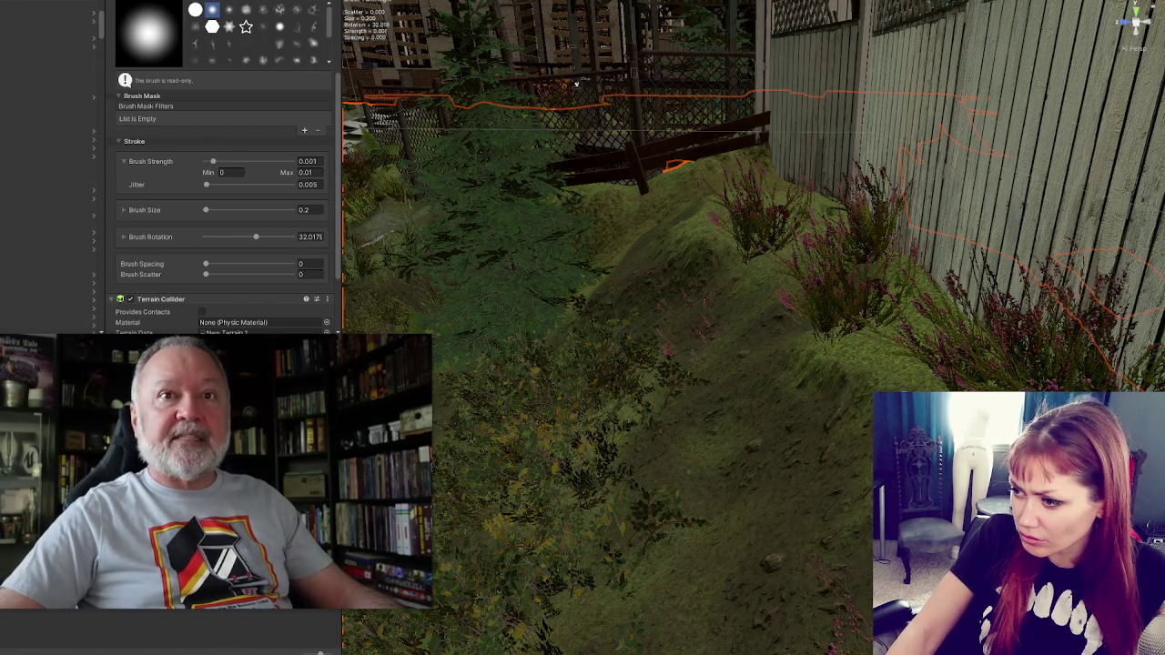
pyautogui.moveTo(819, 541)
pyautogui.mouseDown()
pyautogui.moveTo(756, 555)
pyautogui.moveTo(952, 352)
pyautogui.mouseUp()
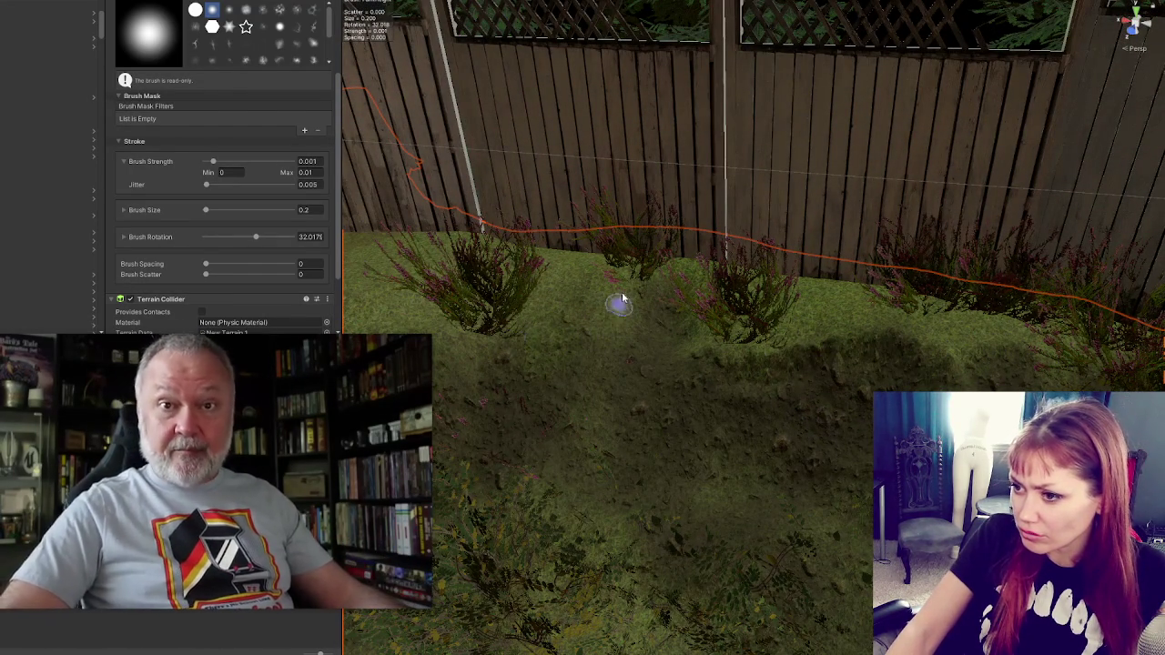
pyautogui.moveTo(497, 335)
pyautogui.mouseDown()
pyautogui.moveTo(665, 304)
pyautogui.moveTo(707, 317)
pyautogui.mouseUp()
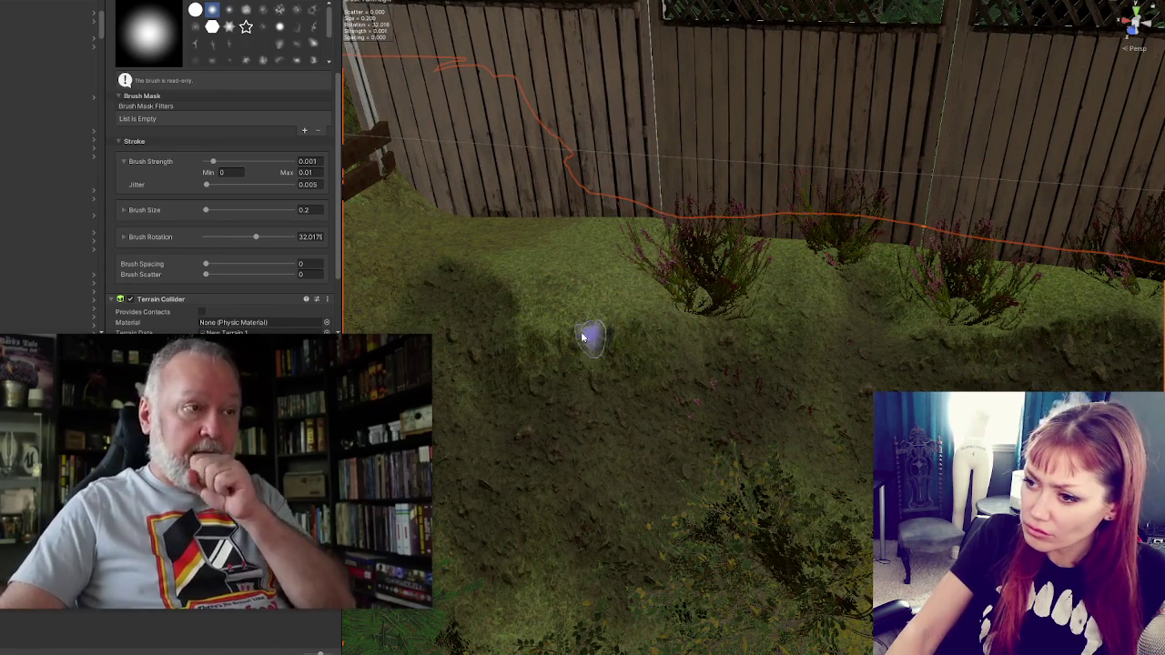
pyautogui.moveTo(600, 330)
pyautogui.mouseDown()
pyautogui.moveTo(705, 311)
pyautogui.moveTo(648, 309)
pyautogui.mouseUp()
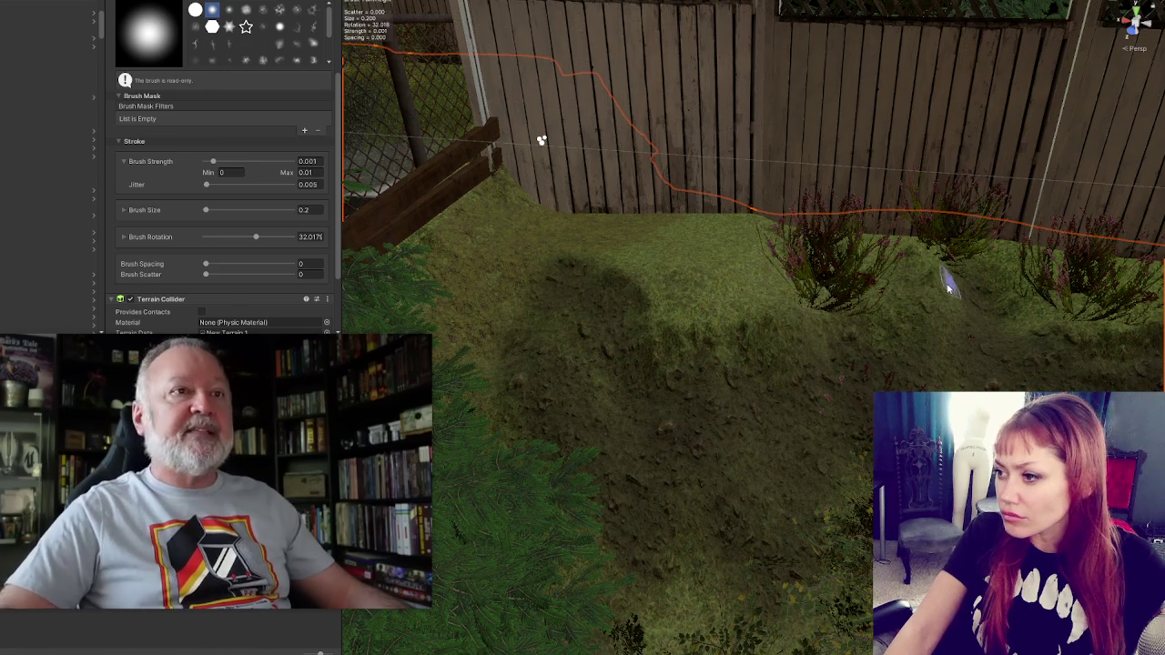
pyautogui.moveTo(980, 309)
pyautogui.mouseDown()
pyautogui.moveTo(822, 314)
pyautogui.moveTo(827, 339)
pyautogui.mouseUp()
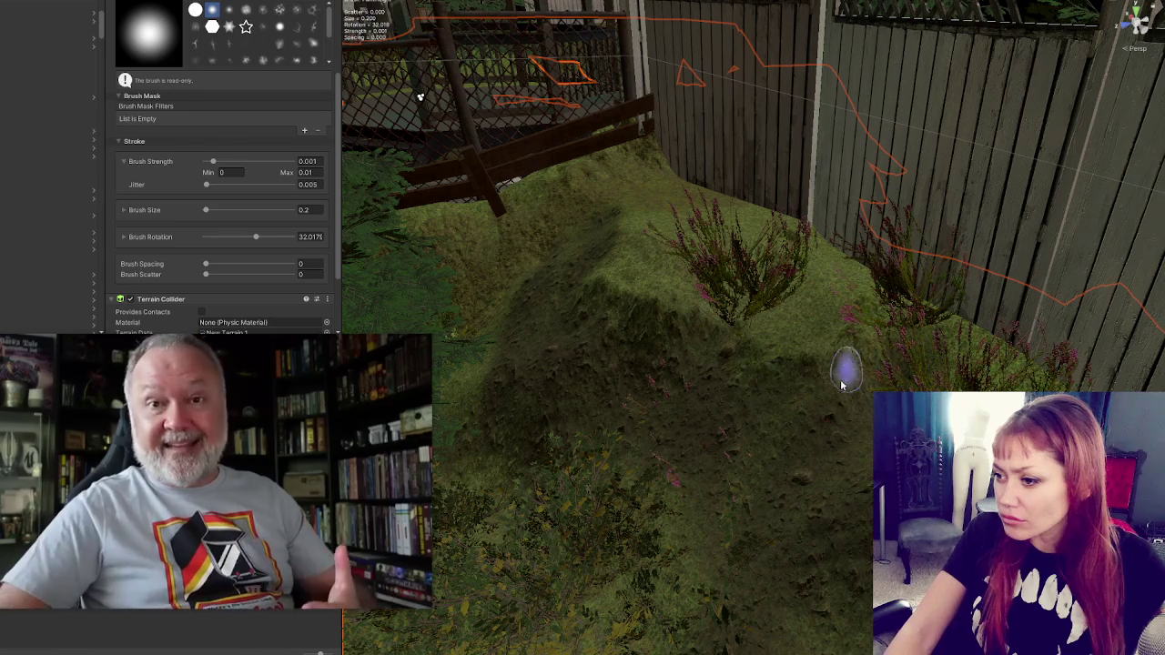
pyautogui.moveTo(749, 470)
pyautogui.mouseDown()
pyautogui.moveTo(868, 408)
pyautogui.moveTo(897, 378)
pyautogui.mouseUp()
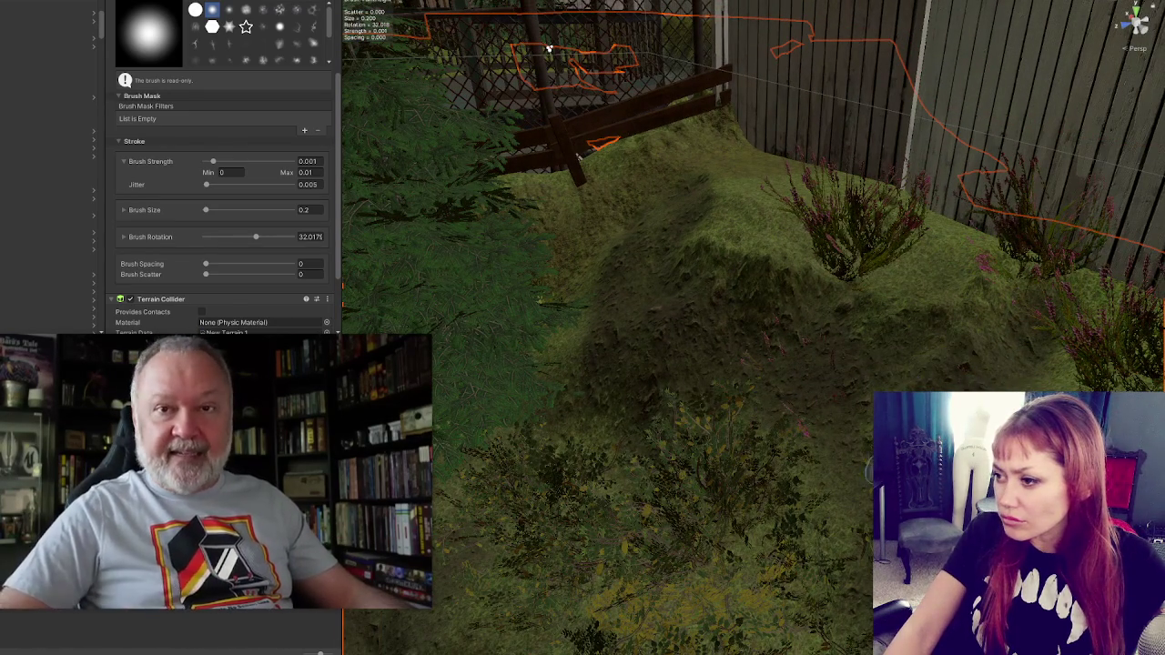
pyautogui.moveTo(967, 315)
pyautogui.mouseDown()
pyautogui.moveTo(953, 313)
pyautogui.moveTo(1001, 291)
pyautogui.moveTo(981, 285)
pyautogui.mouseUp()
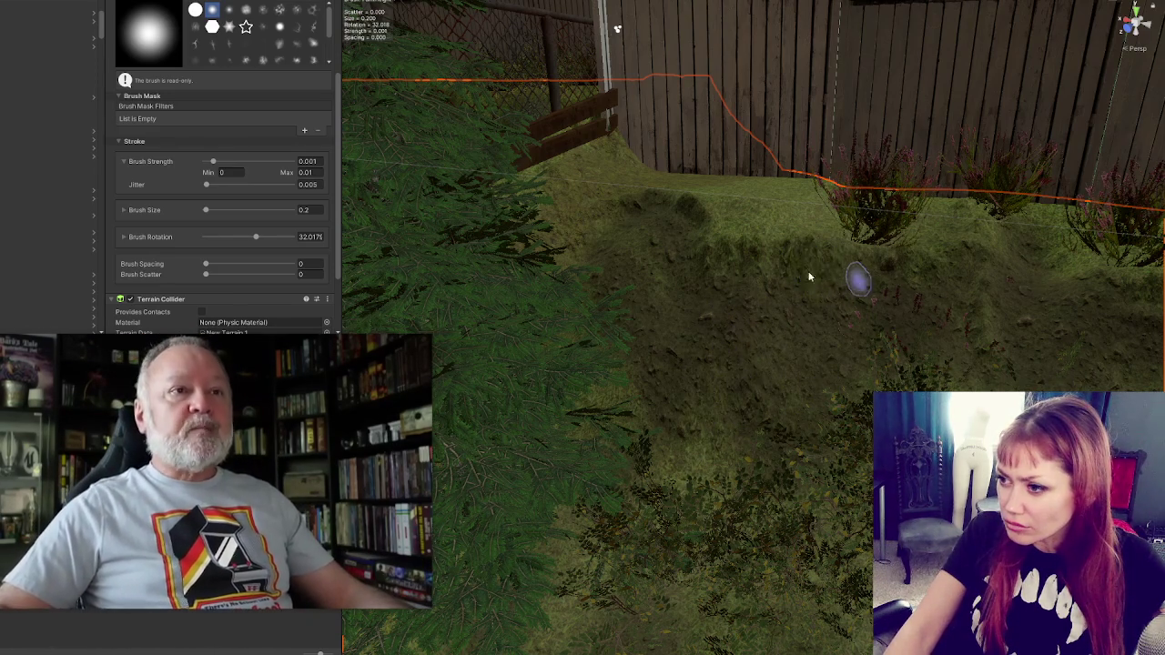
pyautogui.moveTo(709, 275)
pyautogui.mouseDown()
pyautogui.moveTo(908, 355)
pyautogui.moveTo(910, 330)
pyautogui.moveTo(845, 263)
pyautogui.mouseUp()
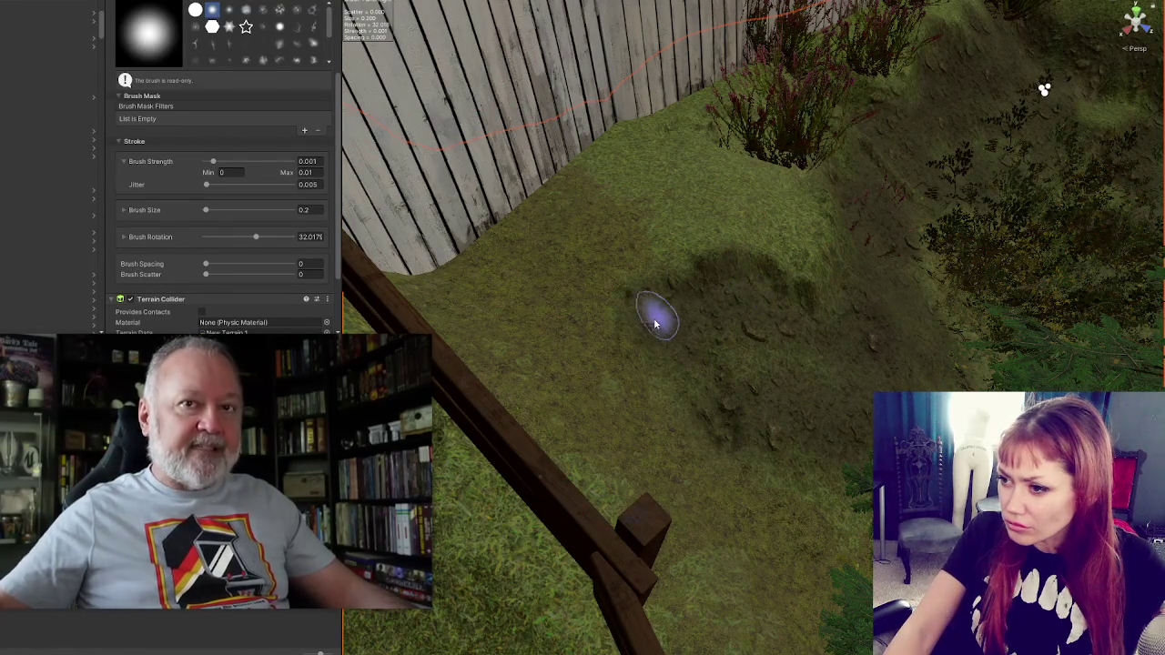
pyautogui.moveTo(811, 408)
pyautogui.mouseDown()
pyautogui.moveTo(521, 374)
pyautogui.moveTo(575, 211)
pyautogui.mouseUp()
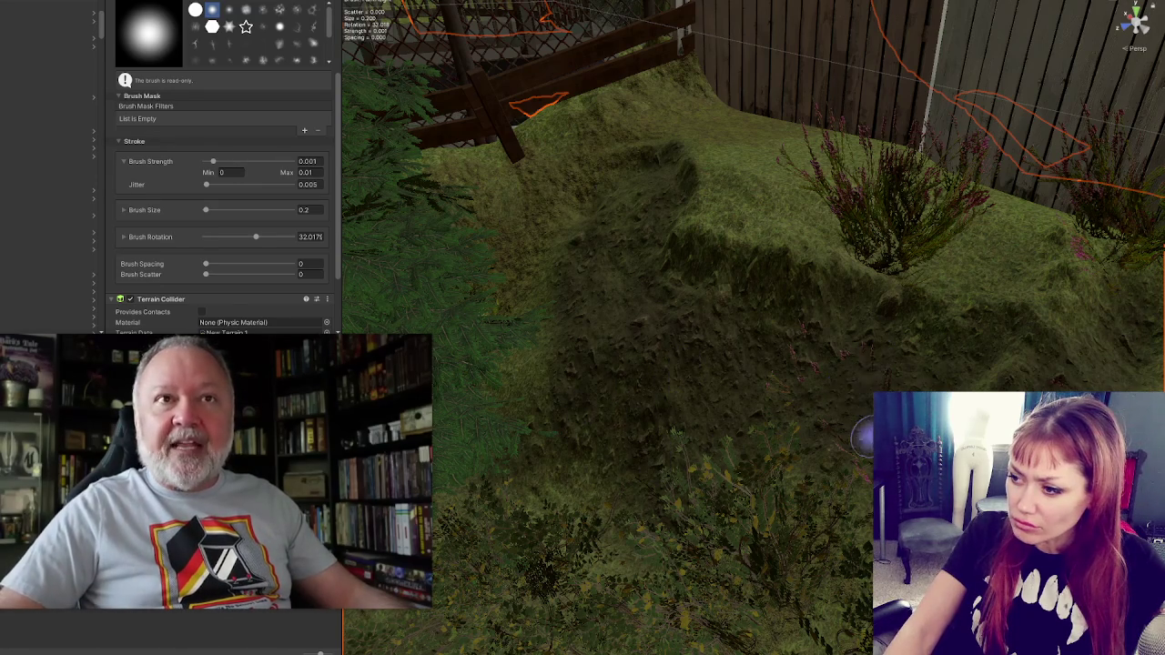
pyautogui.moveTo(847, 389)
pyautogui.mouseDown()
pyautogui.moveTo(944, 299)
pyautogui.moveTo(810, 291)
pyautogui.moveTo(792, 337)
pyautogui.mouseUp()
pyautogui.scroll(3, 189, 106)
# Step: Switch the terrain brush to Smooth Height and set its Blur Radius to 3
pyautogui.click(156, 38)
pyautogui.click(156, 145)
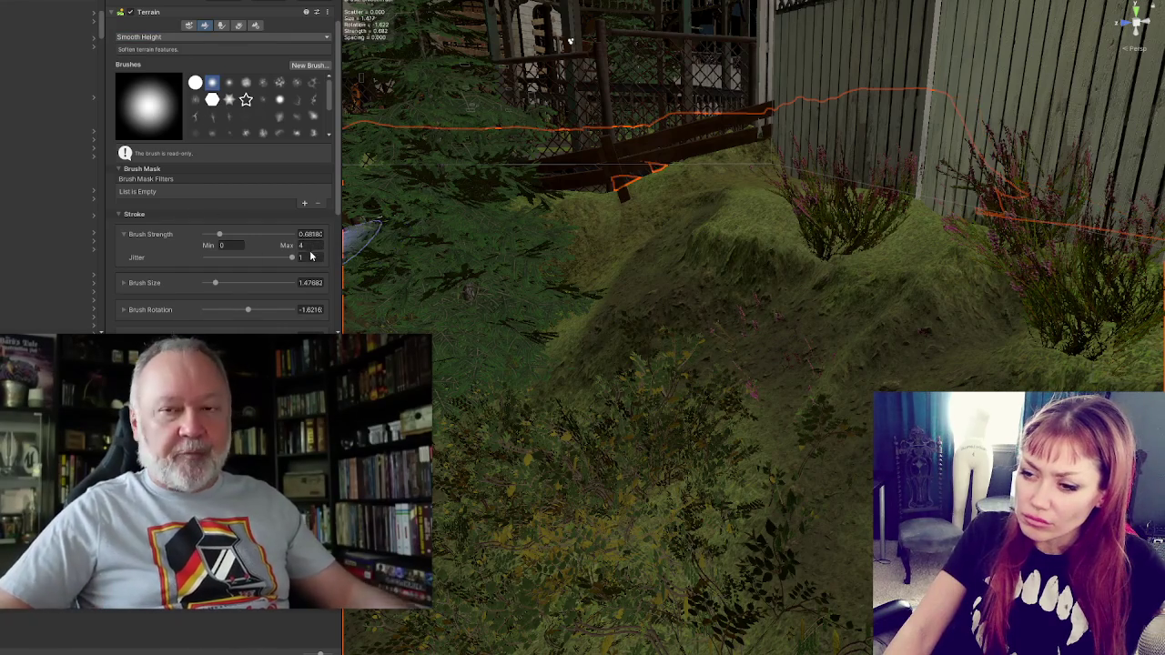
pyautogui.scroll(-3, 309, 253)
pyautogui.write('3')
pyautogui.press('Return')
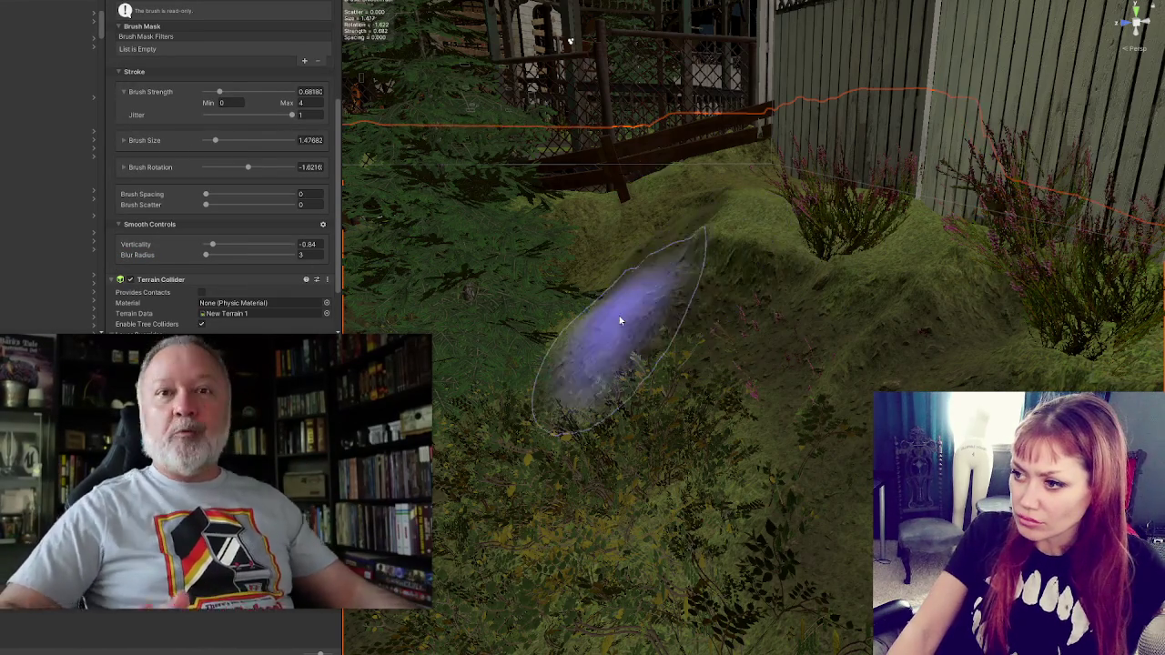
pyautogui.scroll(3, 874, 546)
pyautogui.scroll(-3, 623, 34)
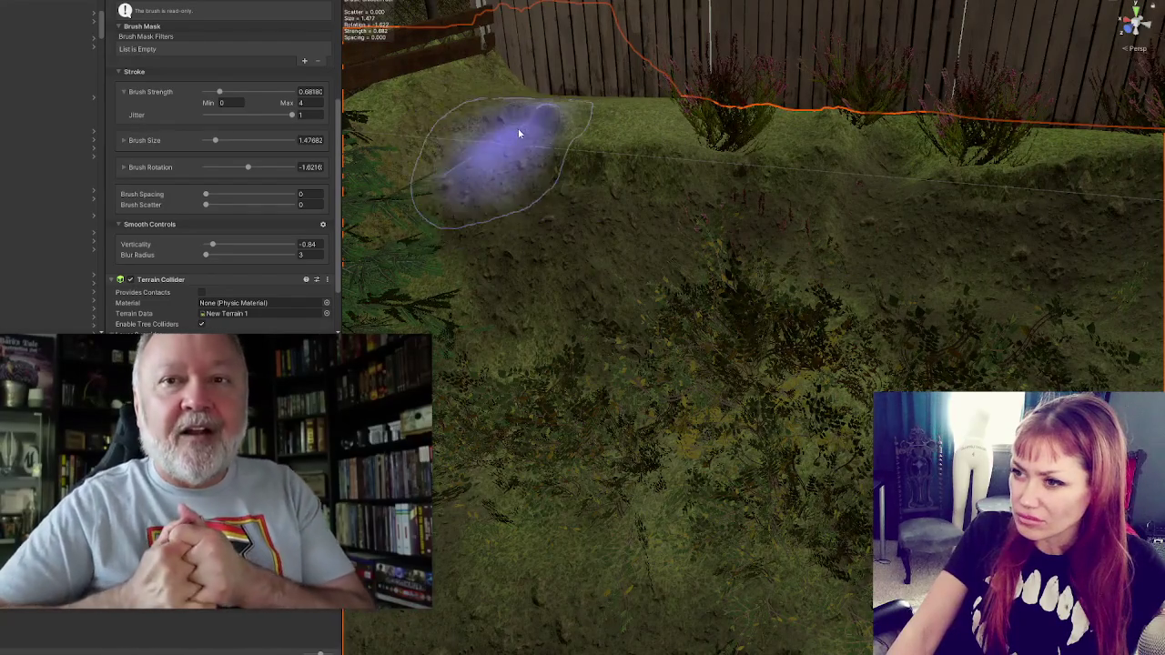
pyautogui.scroll(3, 754, 312)
pyautogui.scroll(-3, 1066, 247)
pyautogui.scroll(5, 771, 447)
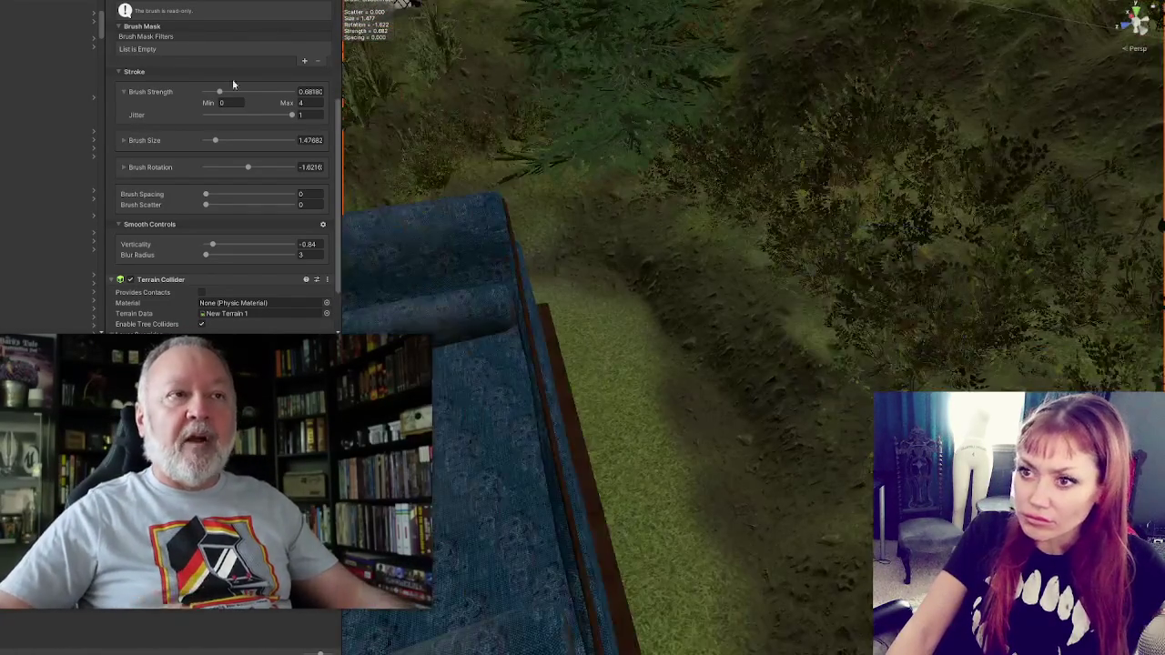
pyautogui.scroll(3, 264, 77)
pyautogui.click(182, 8)
# Step: Switch to Paint Texture and select Tidal_Pools_TerrainLayer in the Layer Palette
pyautogui.click(151, 124)
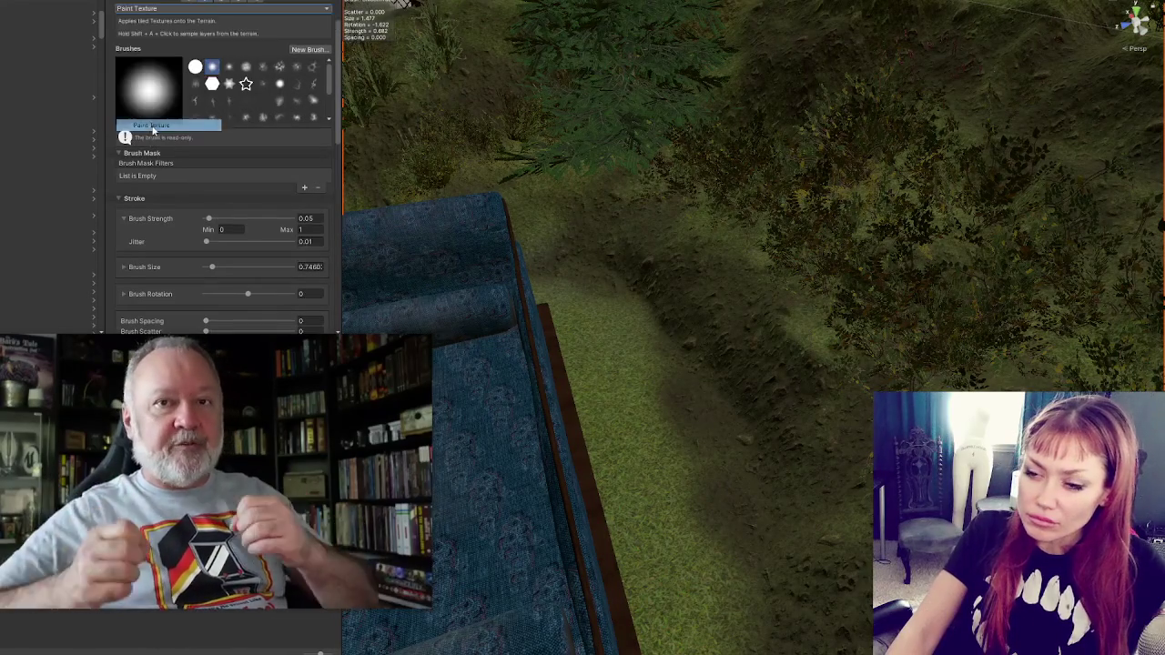
pyautogui.scroll(-3, 228, 186)
pyautogui.scroll(-5, 200, 218)
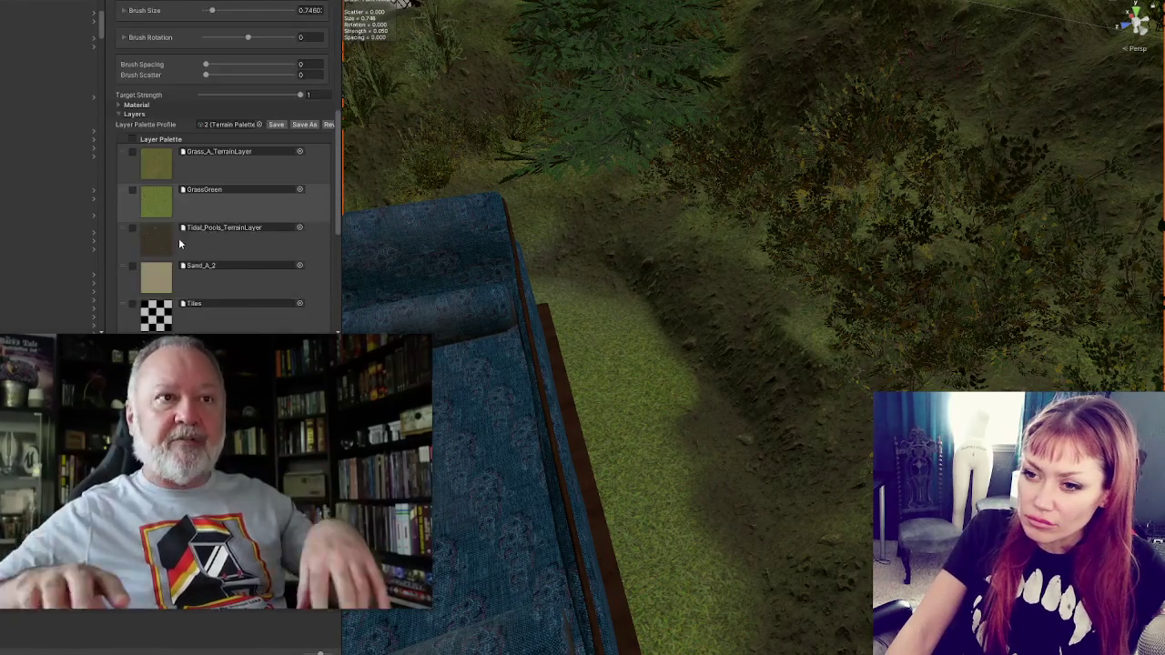
pyautogui.click(227, 123)
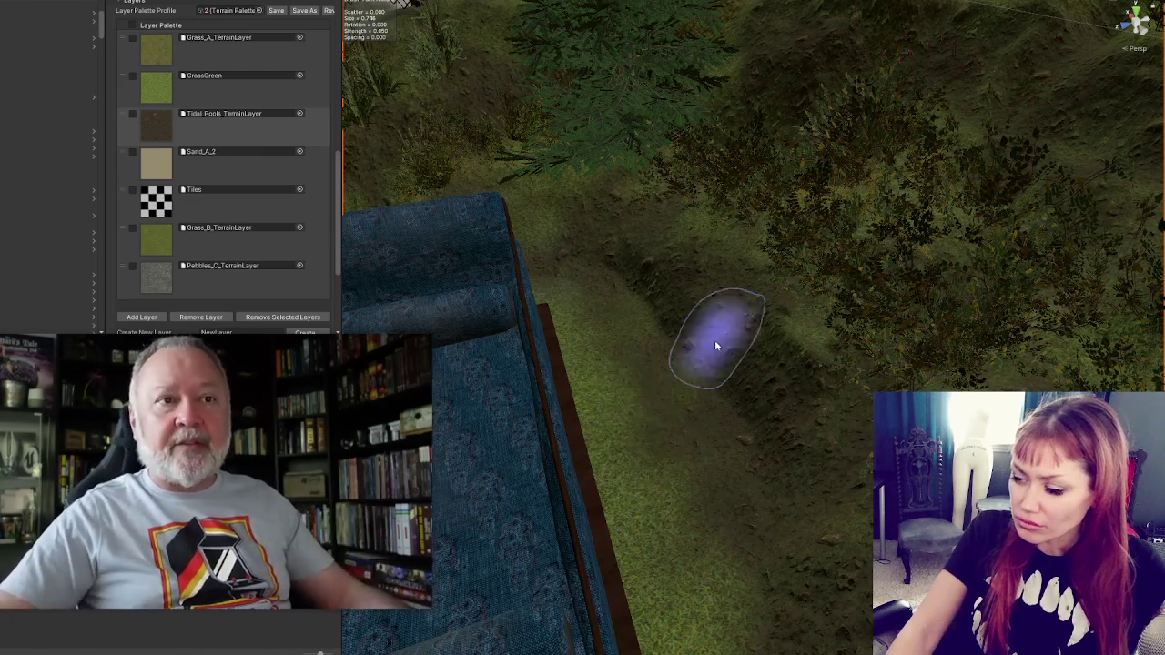
# Step: Look down on the blue couch from above and pan across the surrounding terrain
pyautogui.scroll(-5, 728, 436)
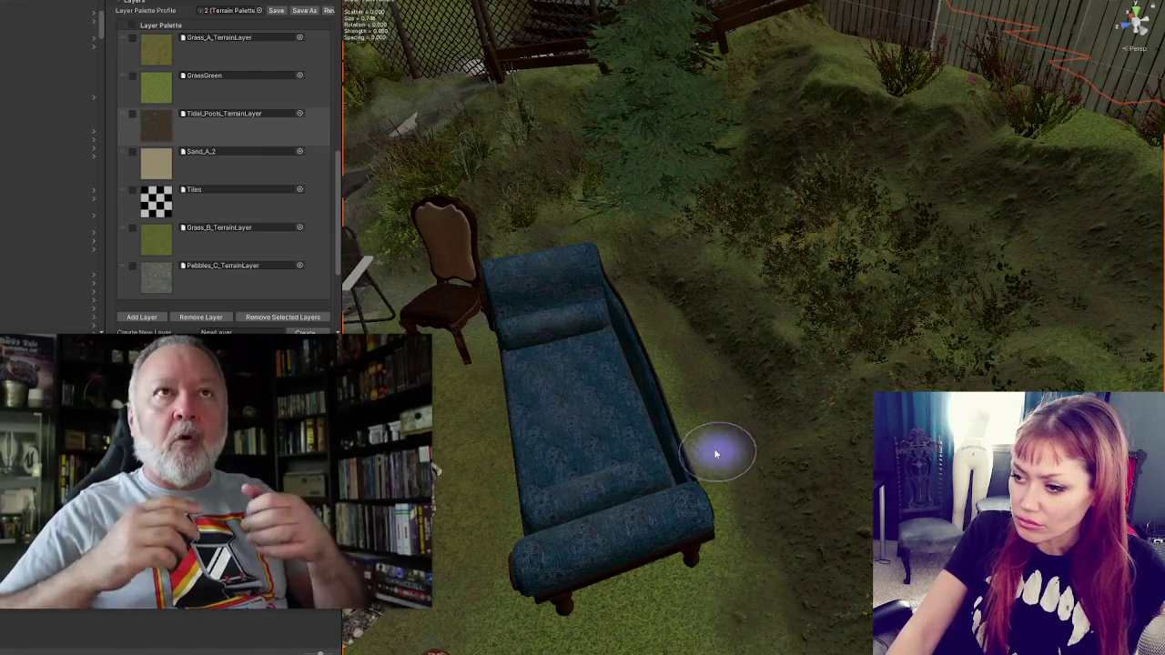
pyautogui.scroll(-3, 810, 494)
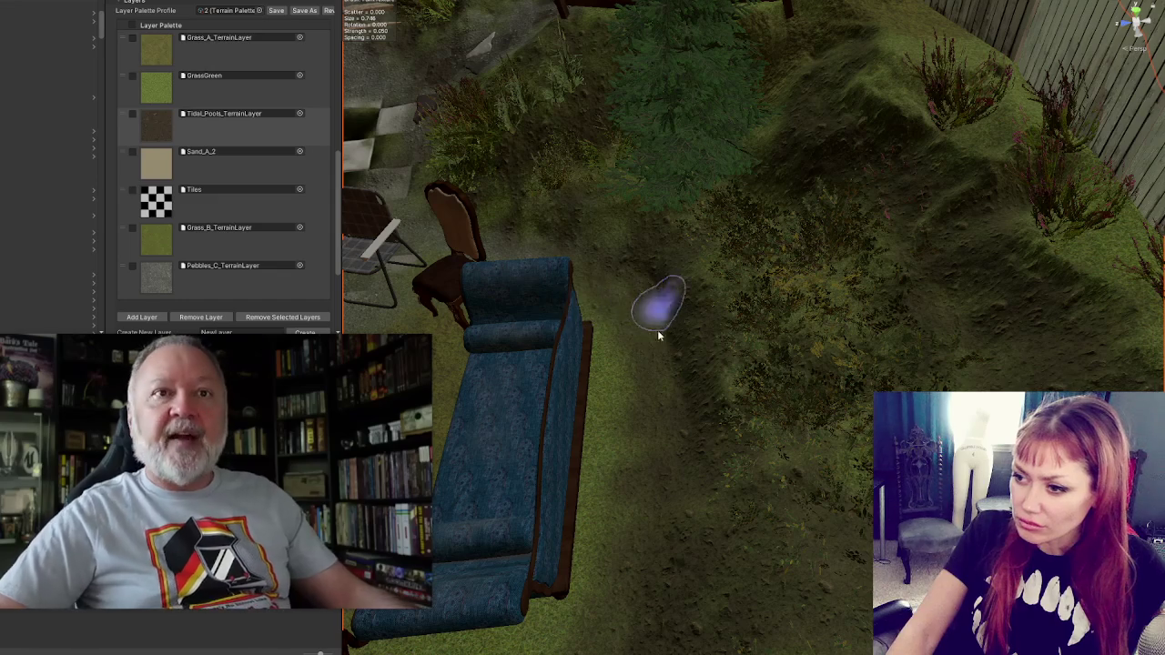
pyautogui.moveTo(644, 351)
pyautogui.mouseDown()
pyautogui.moveTo(590, 117)
pyautogui.moveTo(739, 397)
pyautogui.moveTo(915, 382)
pyautogui.mouseUp()
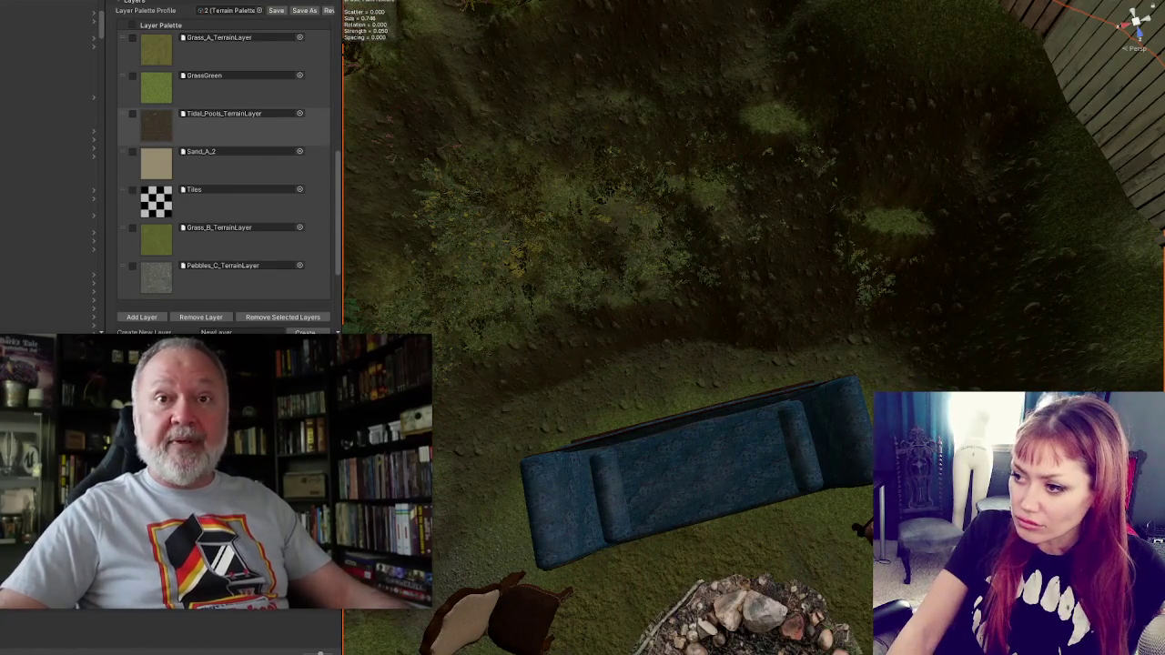
pyautogui.moveTo(677, 333)
pyautogui.mouseDown()
pyautogui.moveTo(864, 354)
pyautogui.moveTo(860, 269)
pyautogui.moveTo(800, 331)
pyautogui.mouseUp()
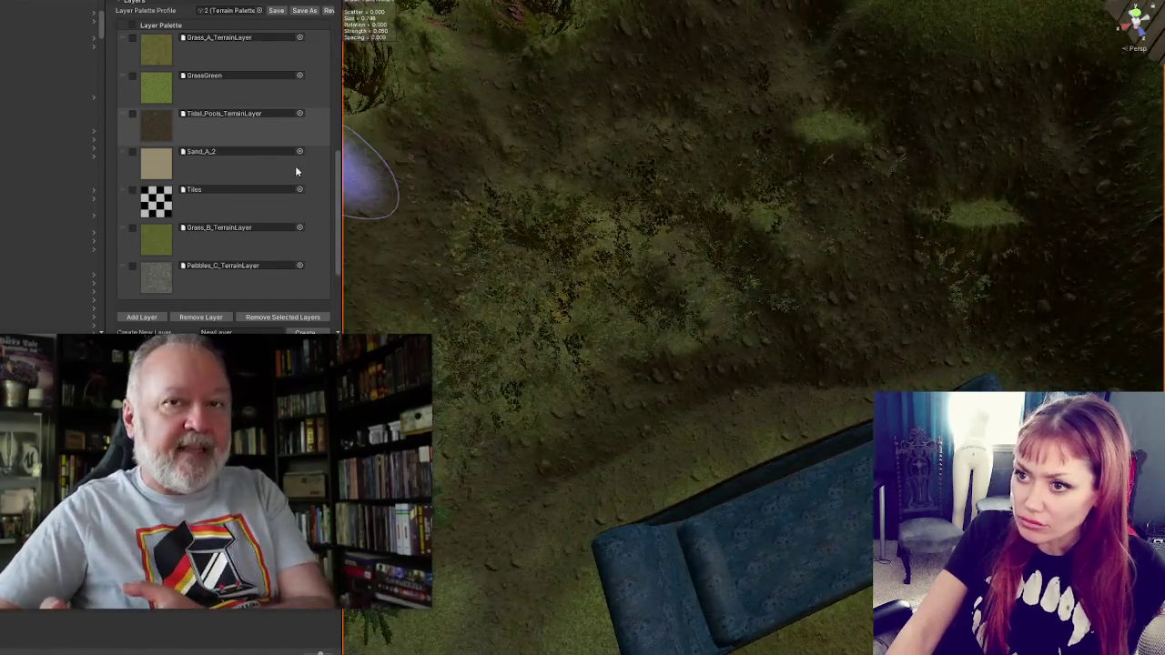
pyautogui.scroll(10, 295, 171)
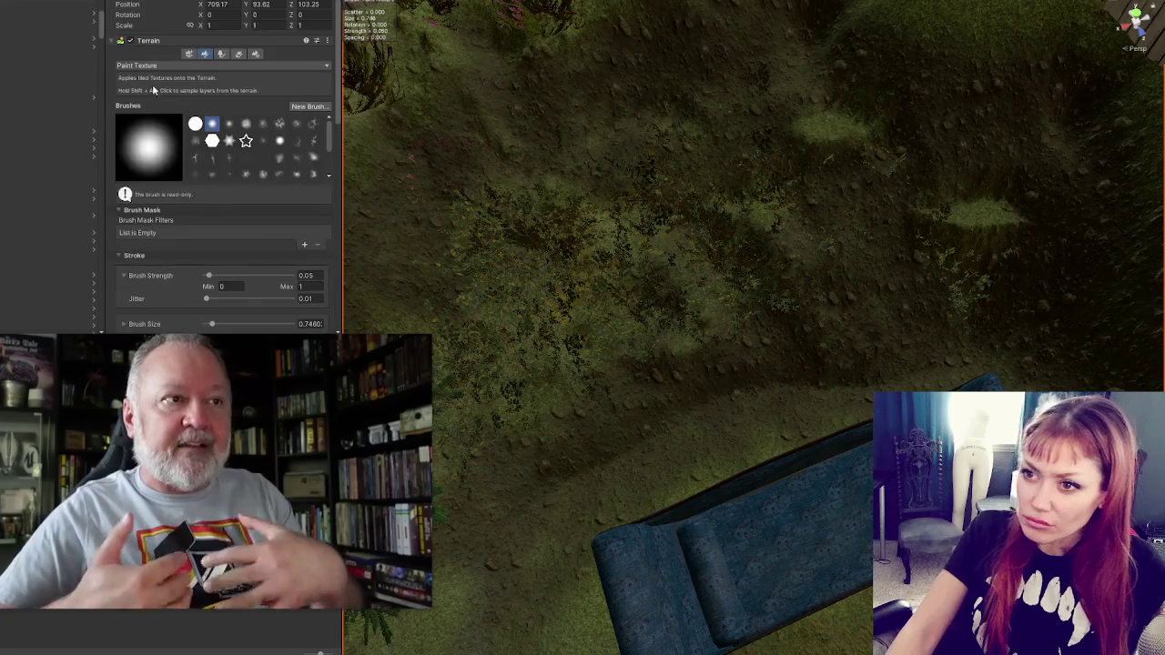
pyautogui.click(162, 80)
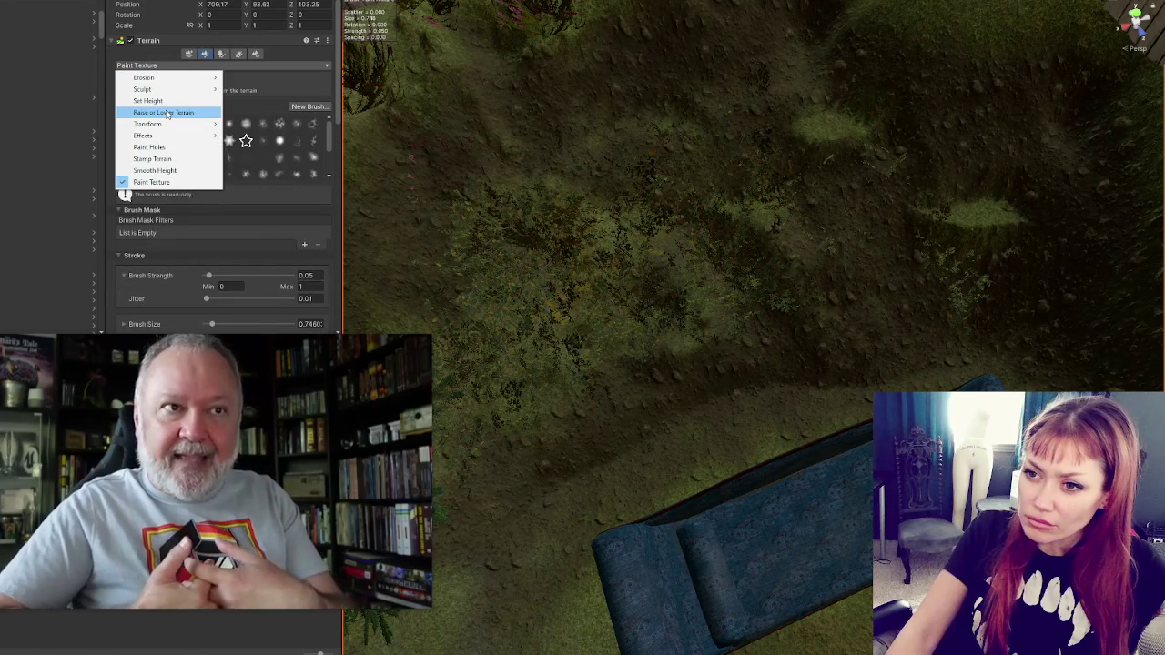
# Step: Switch the terrain tool to Set Height and swing the view toward the sofa
pyautogui.click(147, 100)
pyautogui.moveTo(577, 476)
pyautogui.mouseDown()
pyautogui.moveTo(740, 407)
pyautogui.moveTo(725, 398)
pyautogui.mouseUp()
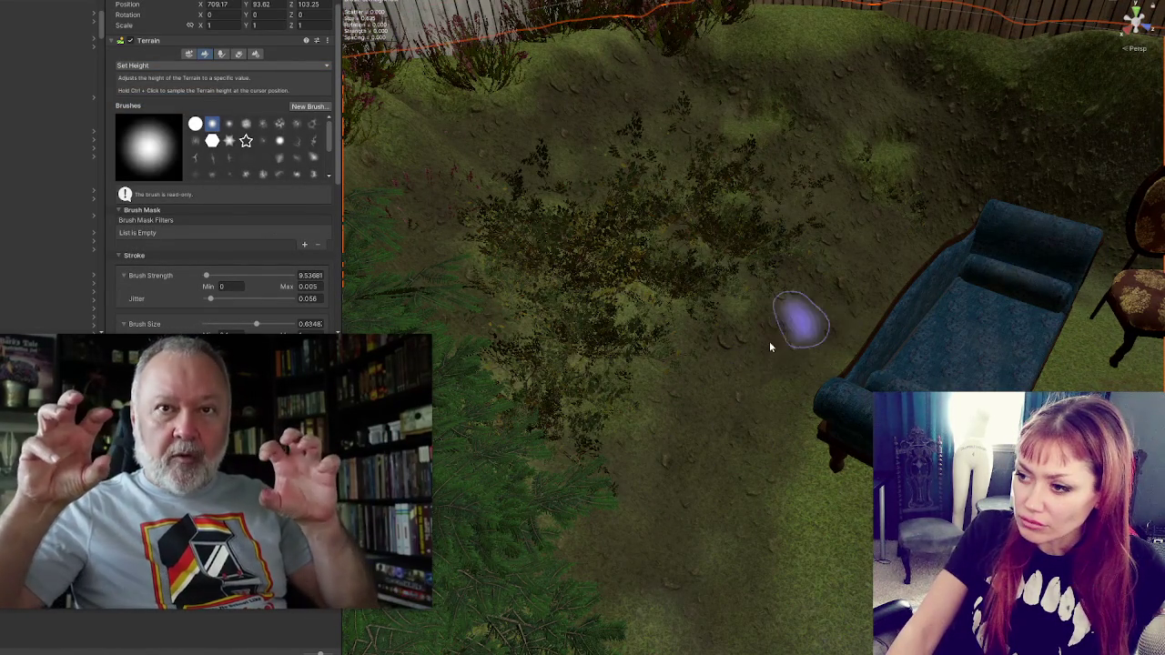
pyautogui.scroll(5, 709, 477)
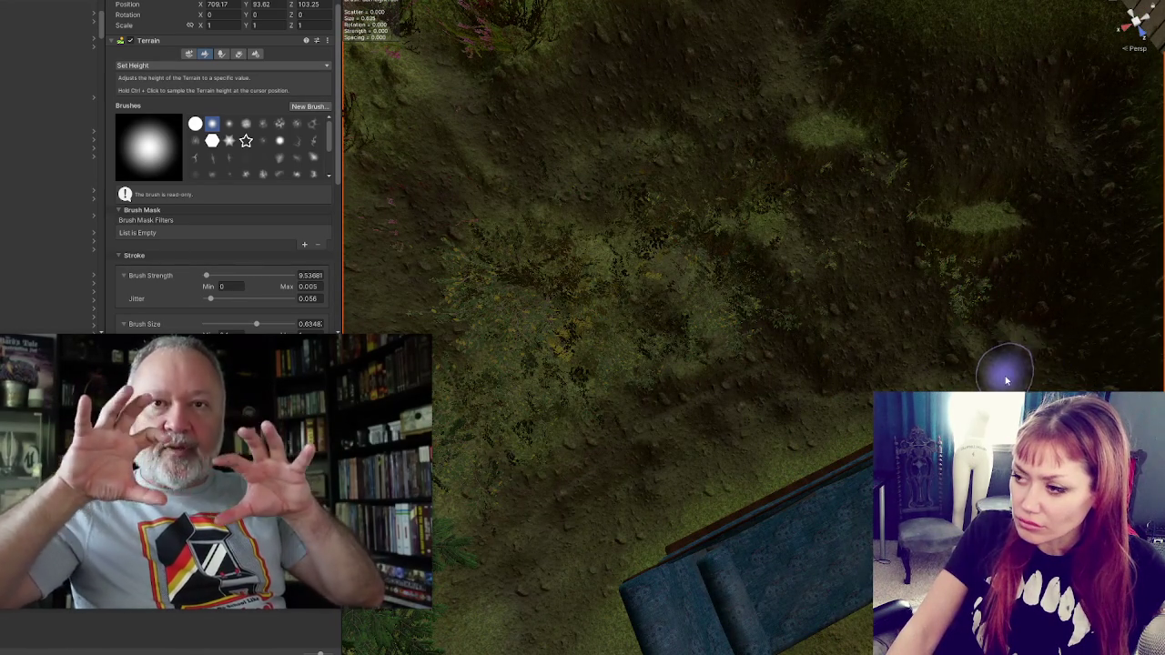
# Step: Return to Smooth Height and widen the Blur Radius to 50
pyautogui.click(223, 65)
pyautogui.click(159, 170)
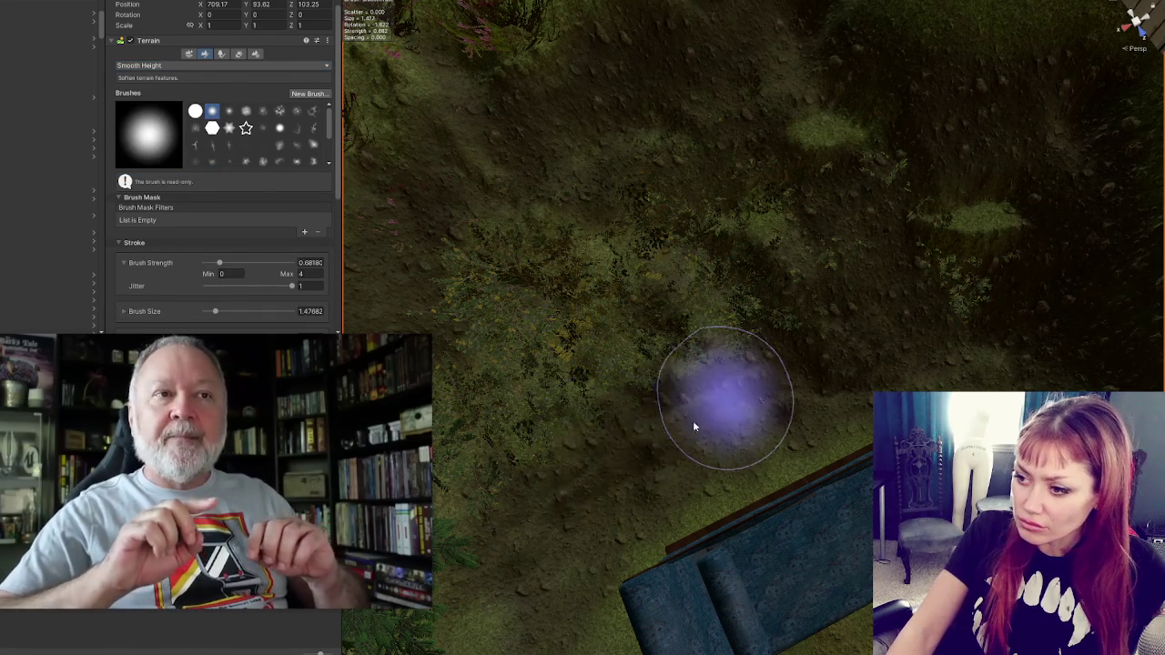
pyautogui.scroll(-4, 251, 187)
pyautogui.scroll(-2, 252, 188)
pyautogui.write('50')
pyautogui.press('Return')
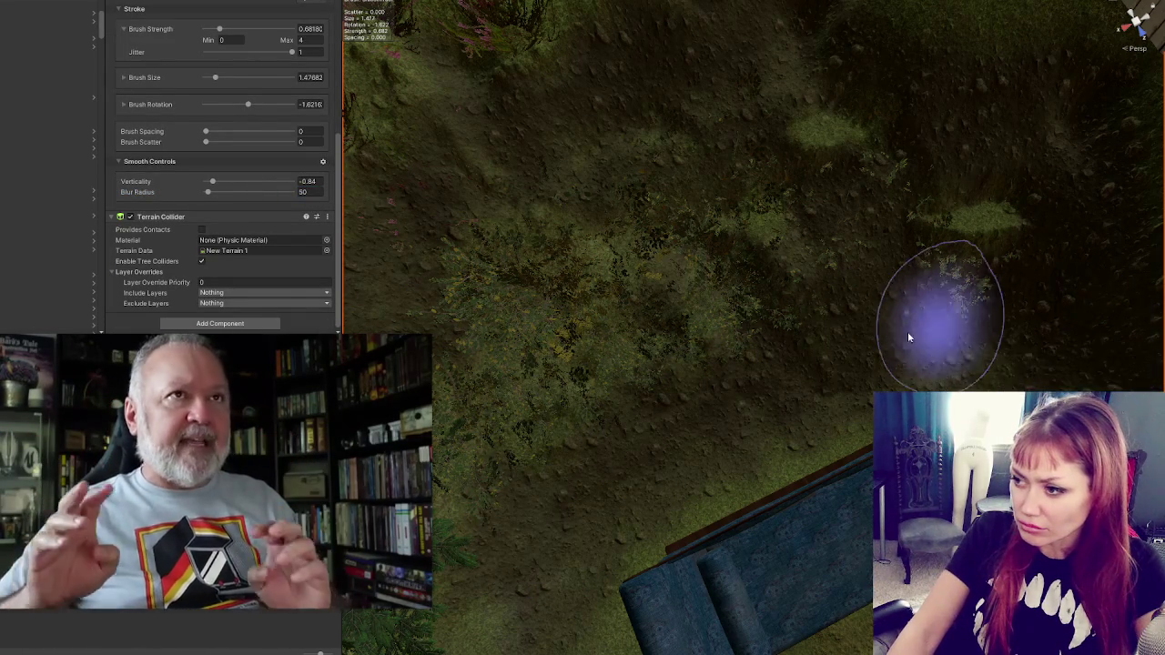
pyautogui.scroll(-10, 691, 391)
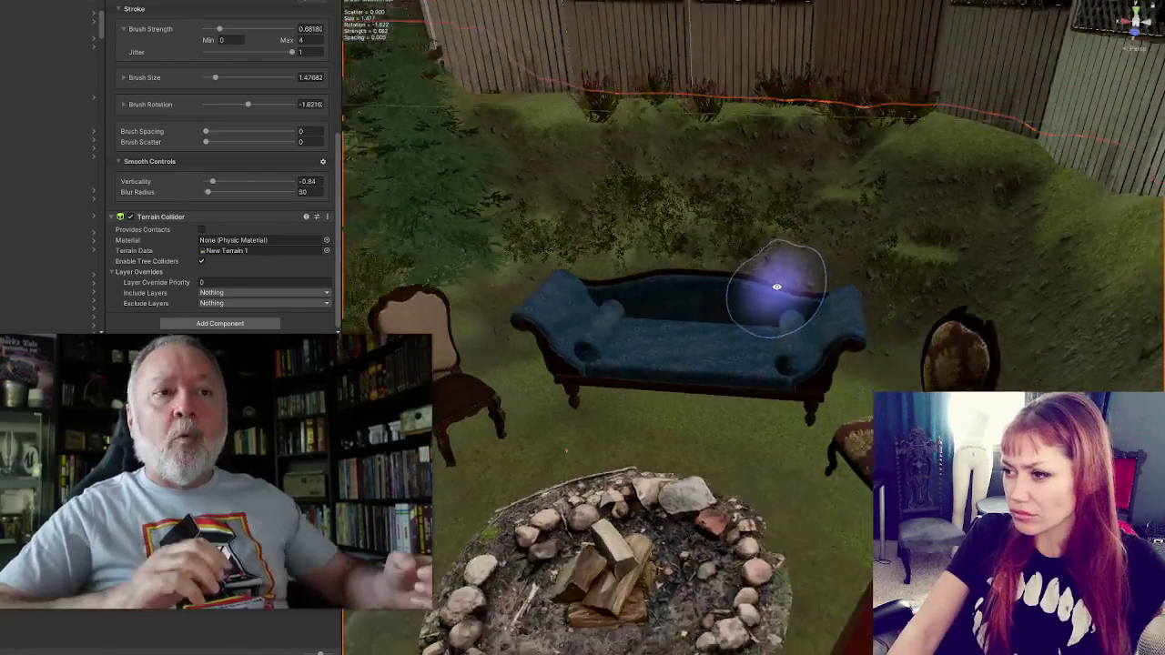
pyautogui.scroll(-5, 775, 287)
pyautogui.moveTo(826, 267)
pyautogui.mouseDown()
pyautogui.moveTo(884, 268)
pyautogui.moveTo(852, 276)
pyautogui.moveTo(767, 252)
pyautogui.moveTo(762, 239)
pyautogui.mouseUp()
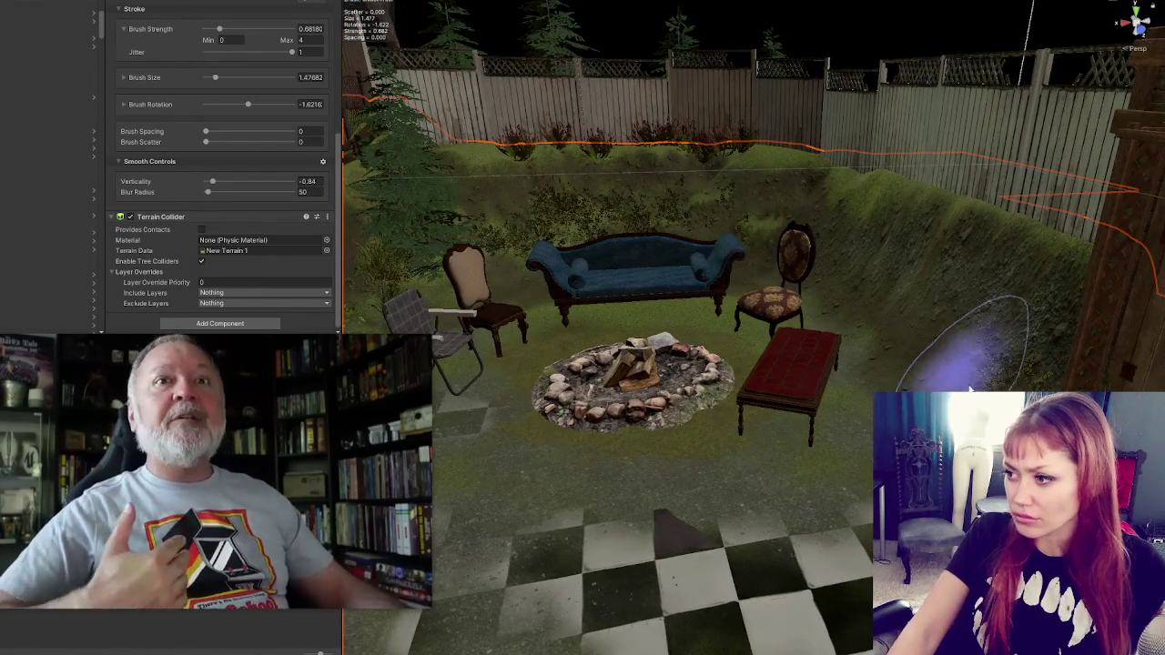
pyautogui.moveTo(884, 291)
pyautogui.mouseDown()
pyautogui.moveTo(983, 370)
pyautogui.moveTo(873, 300)
pyautogui.mouseUp()
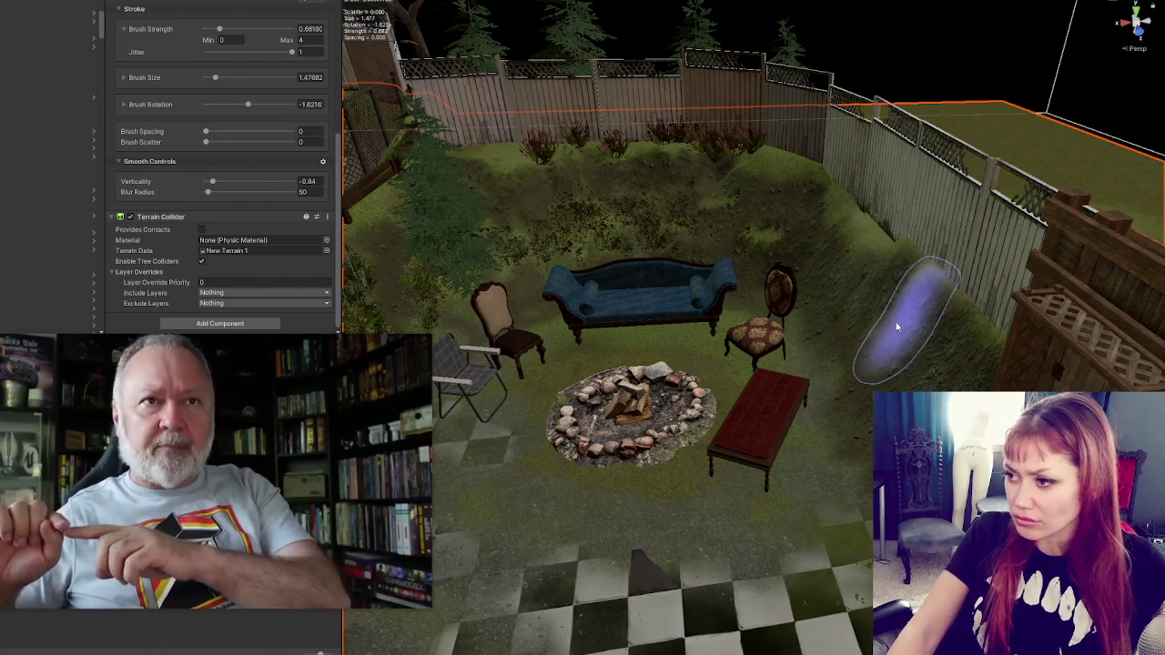
pyautogui.moveTo(864, 327)
pyautogui.mouseDown()
pyautogui.moveTo(1001, 343)
pyautogui.moveTo(624, 234)
pyautogui.moveTo(828, 341)
pyautogui.moveTo(906, 341)
pyautogui.mouseUp()
pyautogui.scroll(-3, 828, 341)
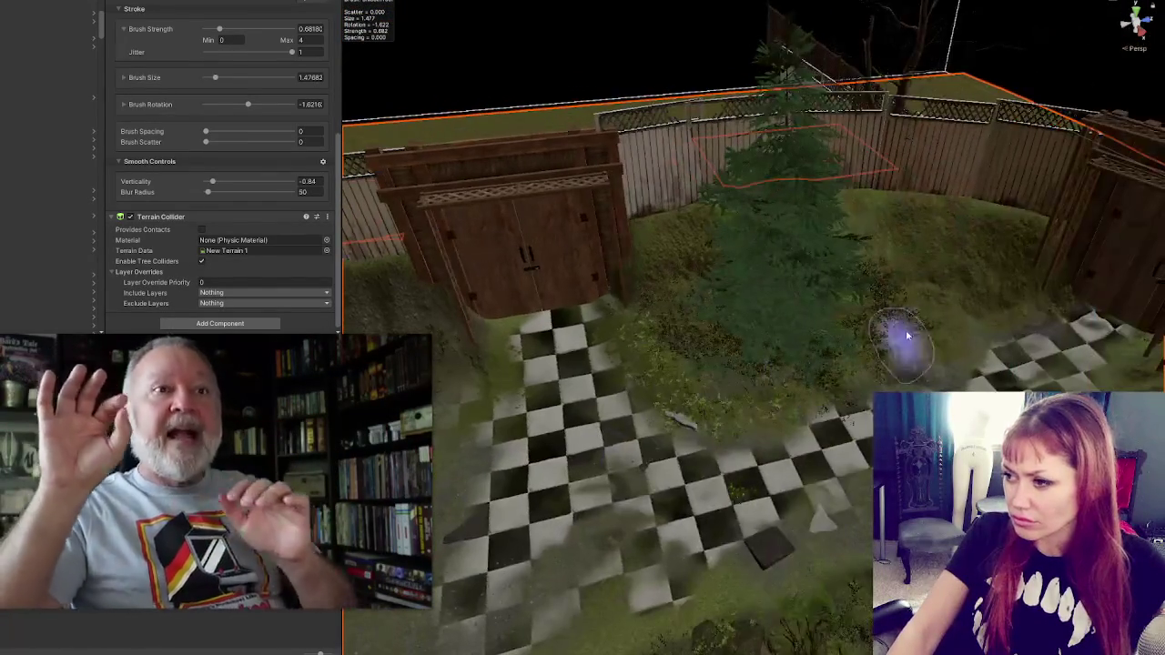
pyautogui.moveTo(754, 285)
pyautogui.mouseDown()
pyautogui.moveTo(1013, 273)
pyautogui.moveTo(845, 247)
pyautogui.moveTo(923, 239)
pyautogui.moveTo(806, 221)
pyautogui.moveTo(827, 228)
pyautogui.moveTo(767, 247)
pyautogui.moveTo(790, 247)
pyautogui.moveTo(702, 260)
pyautogui.mouseUp()
pyautogui.scroll(3, 481, 351)
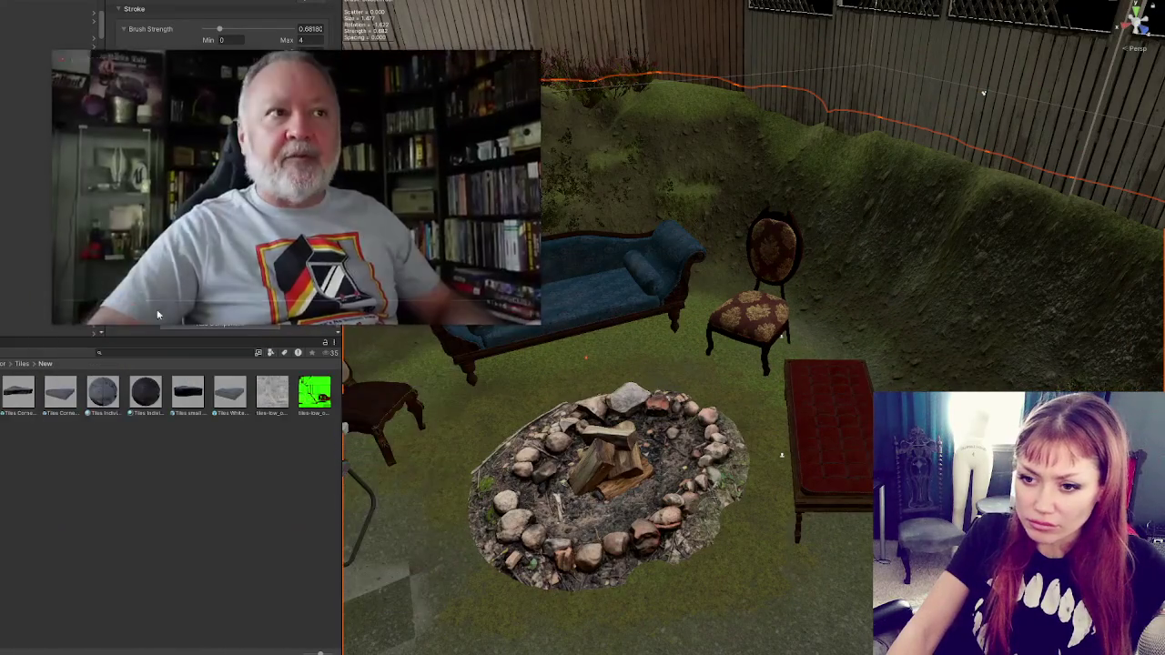
# Step: Search the Project for garbage assets and trial-drag a garbage bag by the fire pit without placing it
pyautogui.click(122, 352)
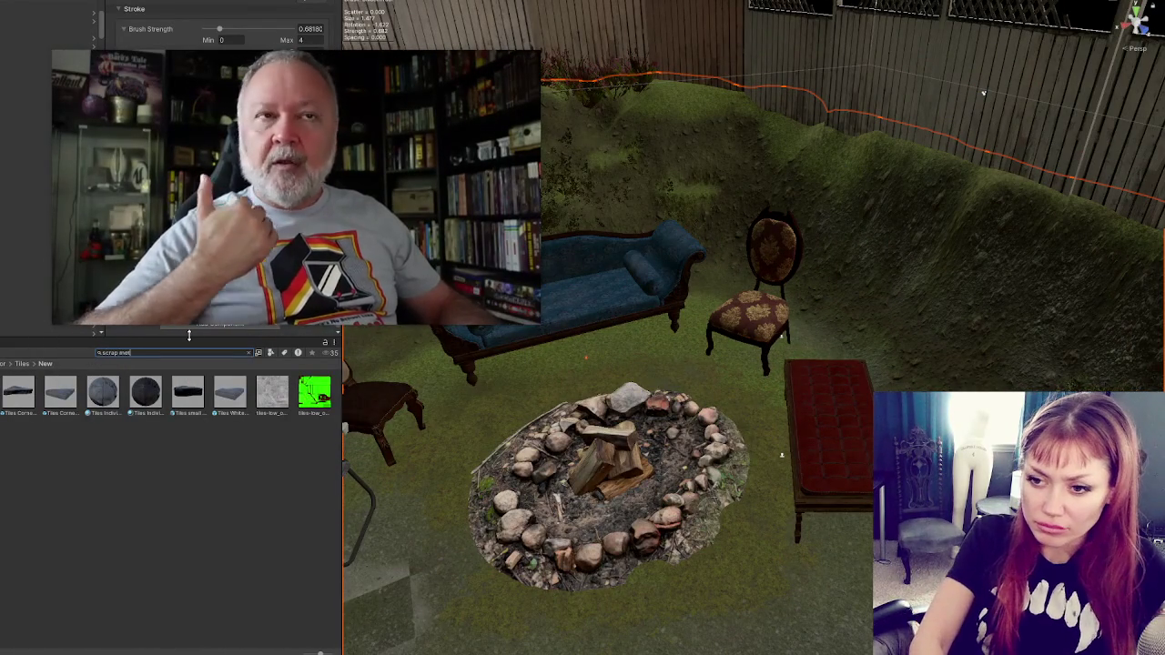
pyautogui.write('al')
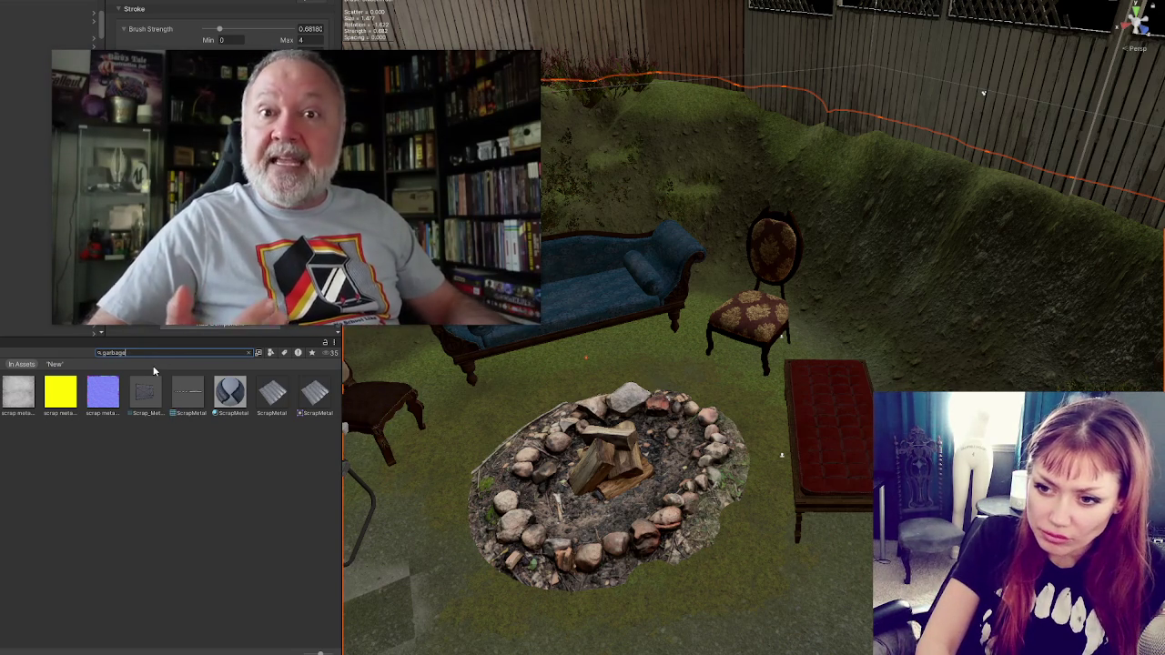
pyautogui.scroll(-10, 127, 411)
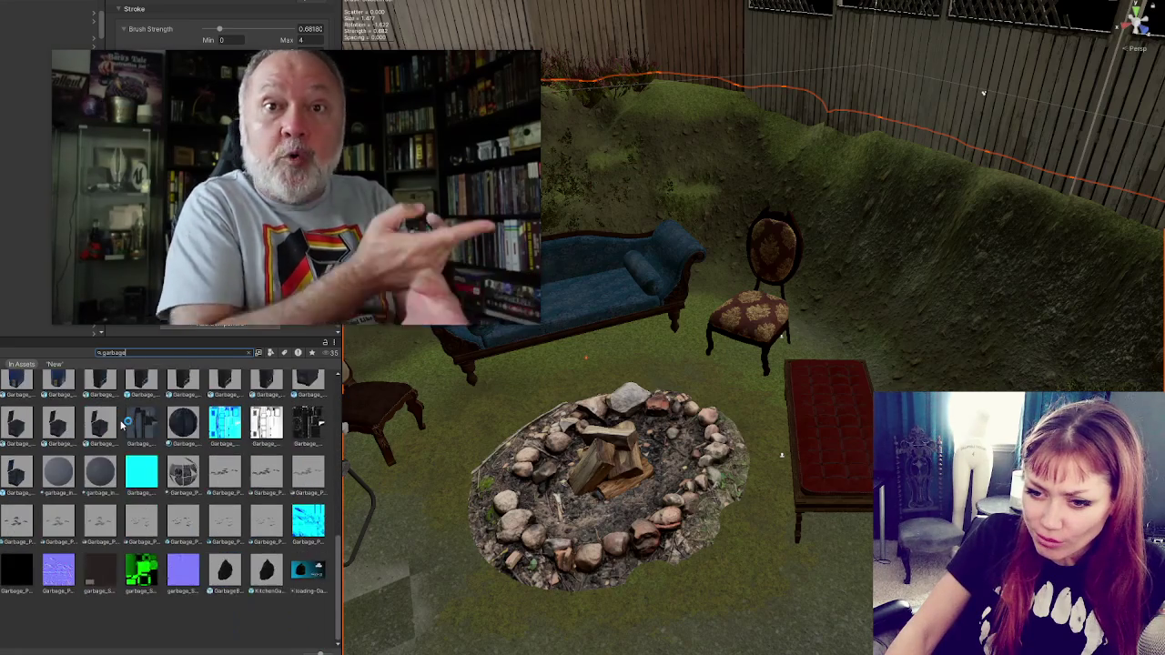
pyautogui.scroll(10, 121, 423)
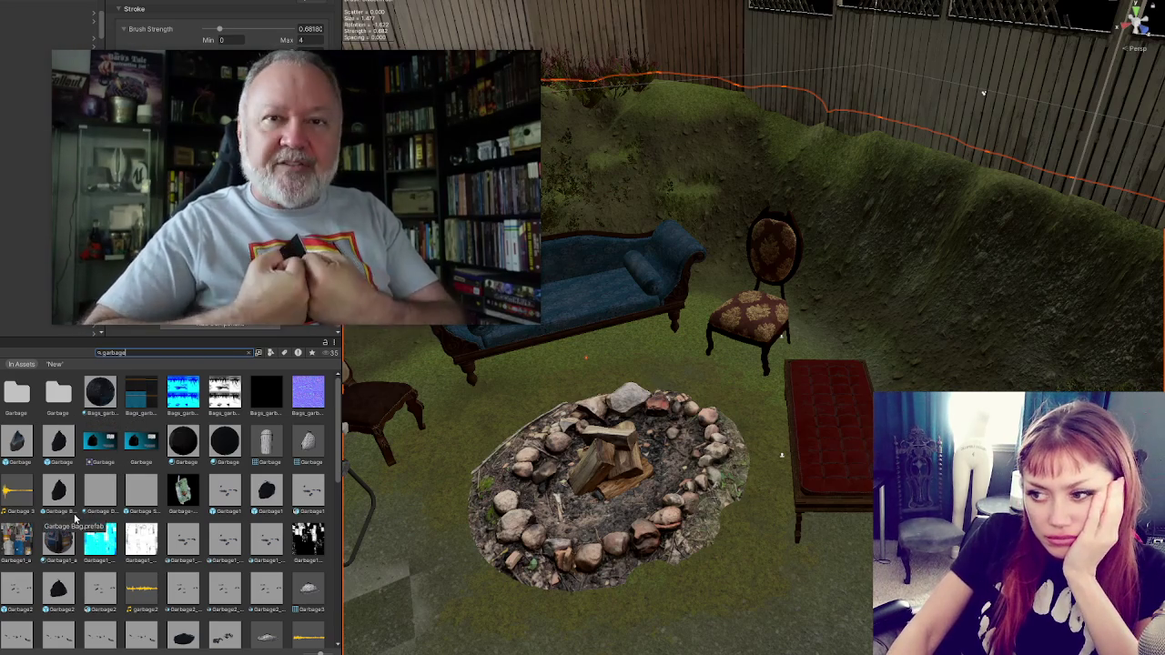
pyautogui.moveTo(52, 547)
pyautogui.mouseDown()
pyautogui.moveTo(601, 491)
pyautogui.moveTo(610, 474)
pyautogui.moveTo(102, 515)
pyautogui.mouseUp()
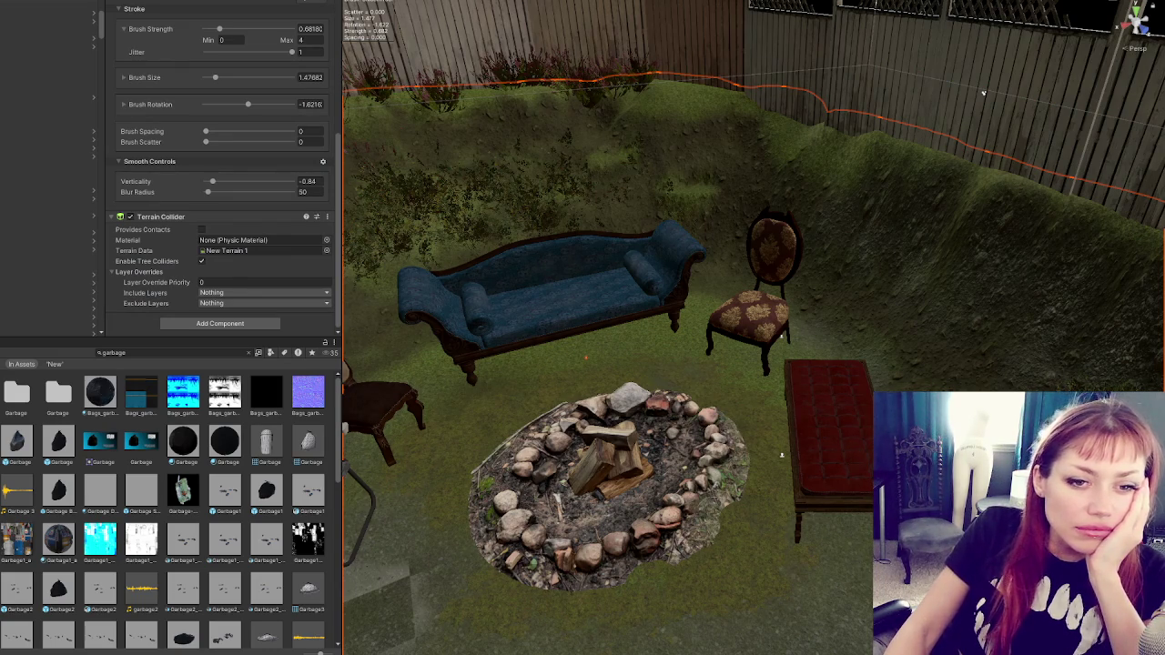
pyautogui.scroll(-5, 701, 385)
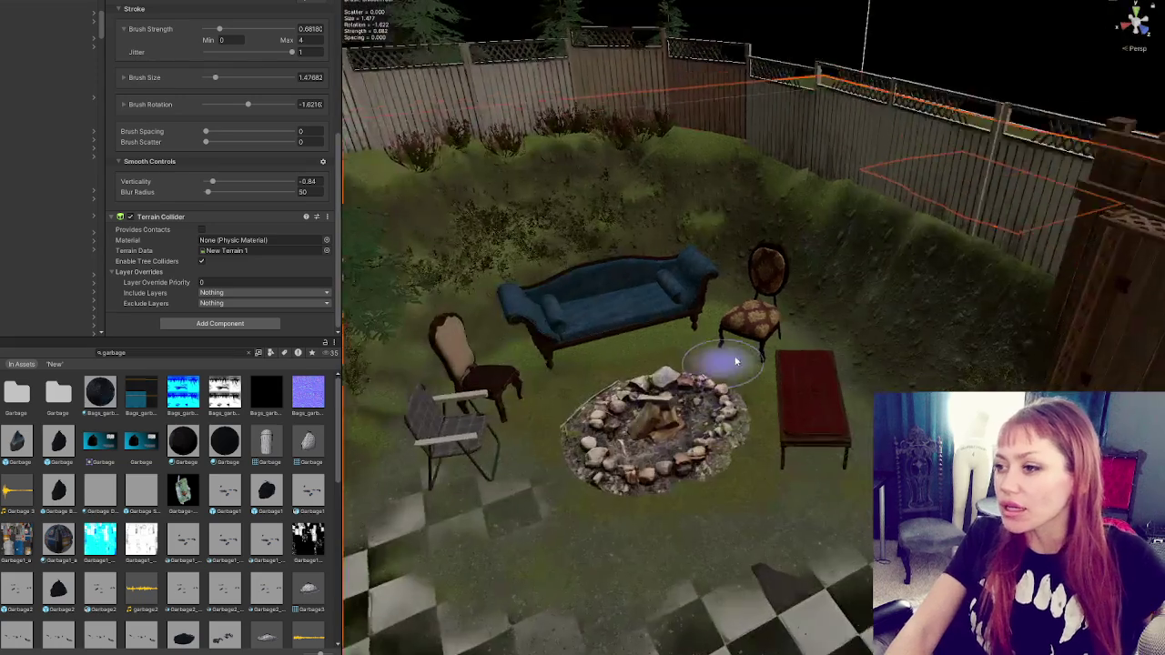
# Step: Orbit and frame the view on the ground near the chair, fire pit and sofa bushes
pyautogui.scroll(6, 604, 322)
pyautogui.moveTo(604, 321)
pyautogui.mouseDown()
pyautogui.moveTo(754, 331)
pyautogui.moveTo(670, 268)
pyautogui.moveTo(643, 295)
pyautogui.moveTo(601, 304)
pyautogui.moveTo(668, 333)
pyautogui.moveTo(573, 341)
pyautogui.moveTo(882, 291)
pyautogui.moveTo(807, 260)
pyautogui.moveTo(702, 333)
pyautogui.moveTo(817, 382)
pyautogui.moveTo(749, 372)
pyautogui.moveTo(663, 333)
pyautogui.moveTo(686, 276)
pyautogui.moveTo(883, 294)
pyautogui.moveTo(720, 346)
pyautogui.moveTo(681, 318)
pyautogui.moveTo(410, 255)
pyautogui.mouseUp()
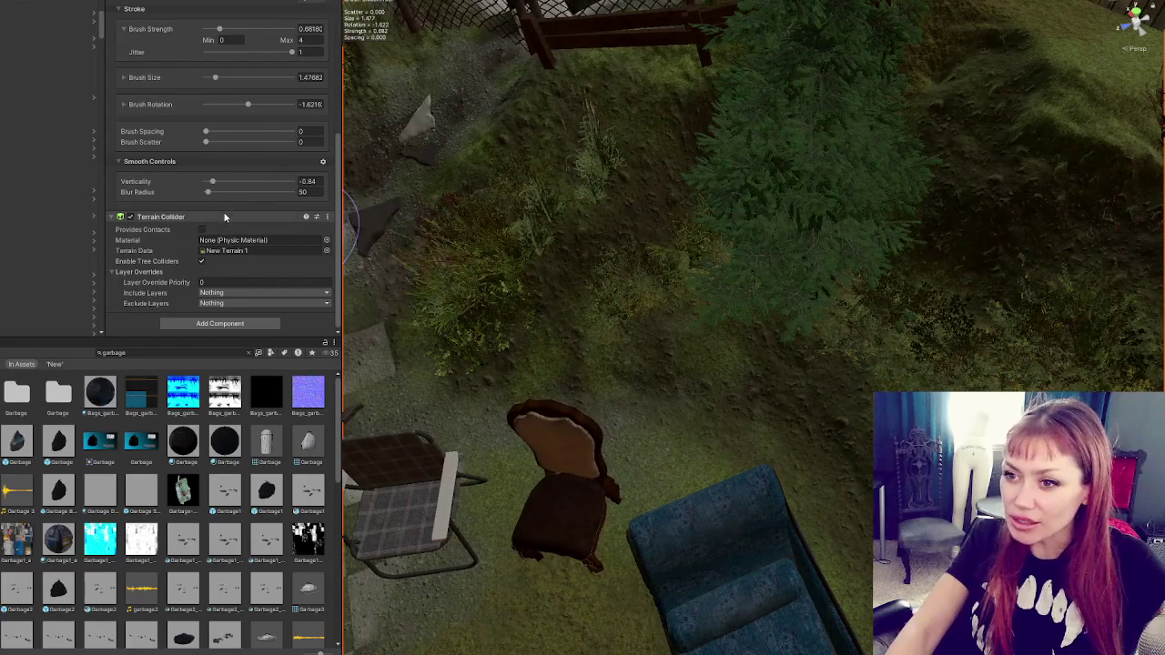
pyautogui.scroll(5, 280, 205)
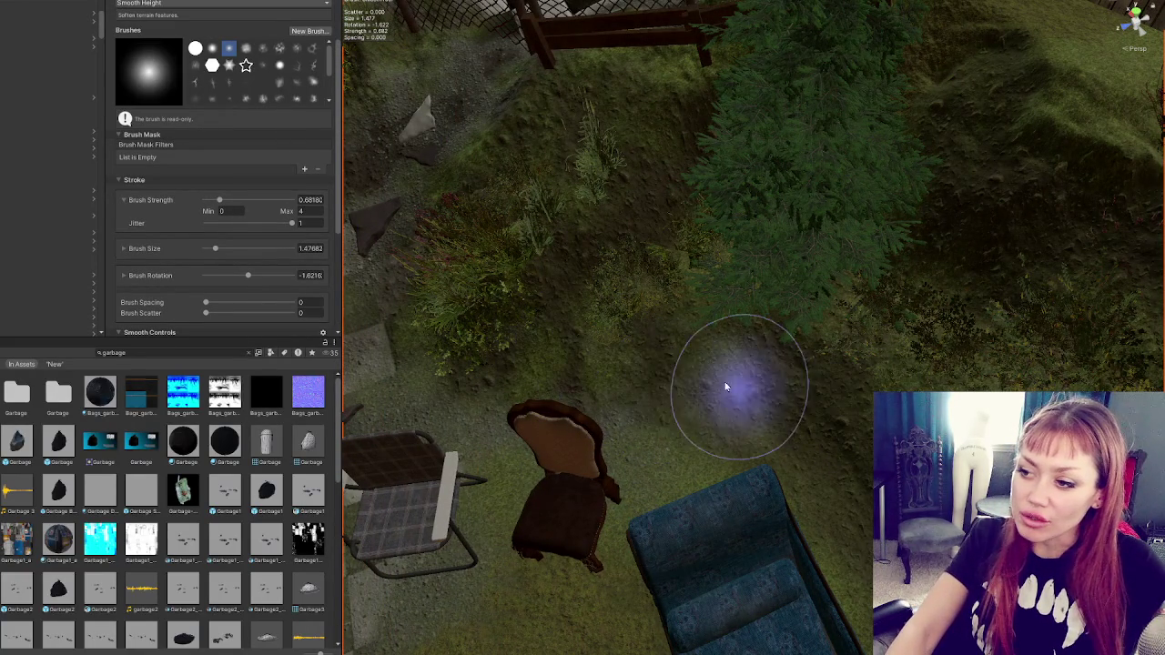
pyautogui.press('f')
pyautogui.press('f')
pyautogui.scroll(-5, 910, 227)
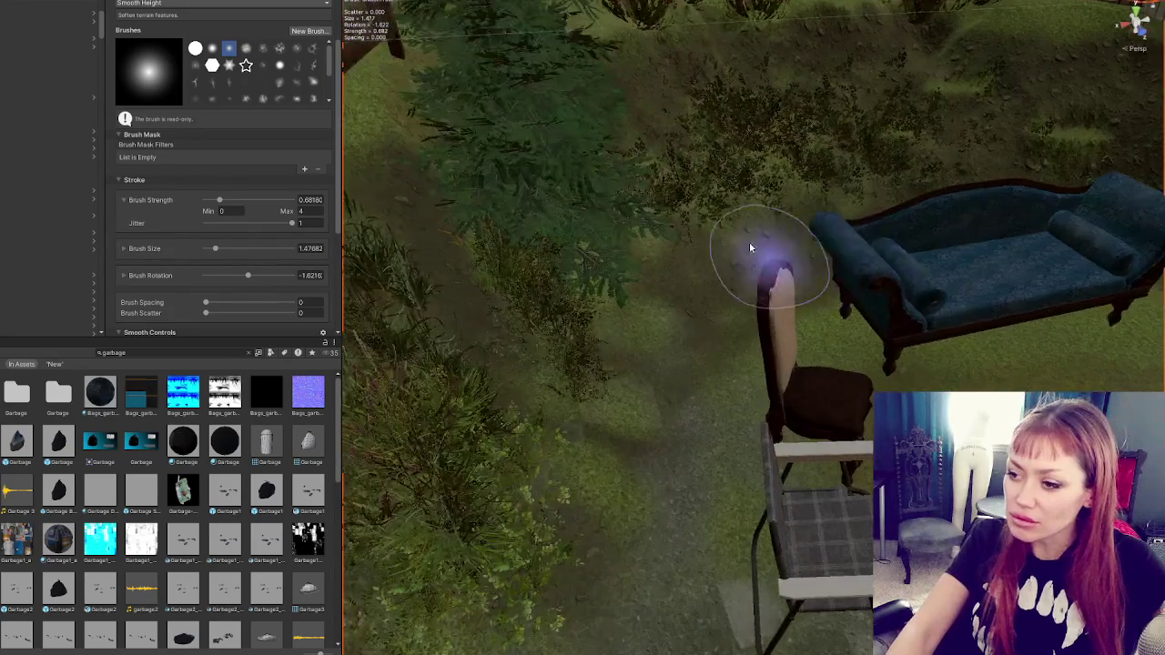
pyautogui.press('f')
pyautogui.scroll(-3, 826, 261)
pyautogui.scroll(-5, 218, 175)
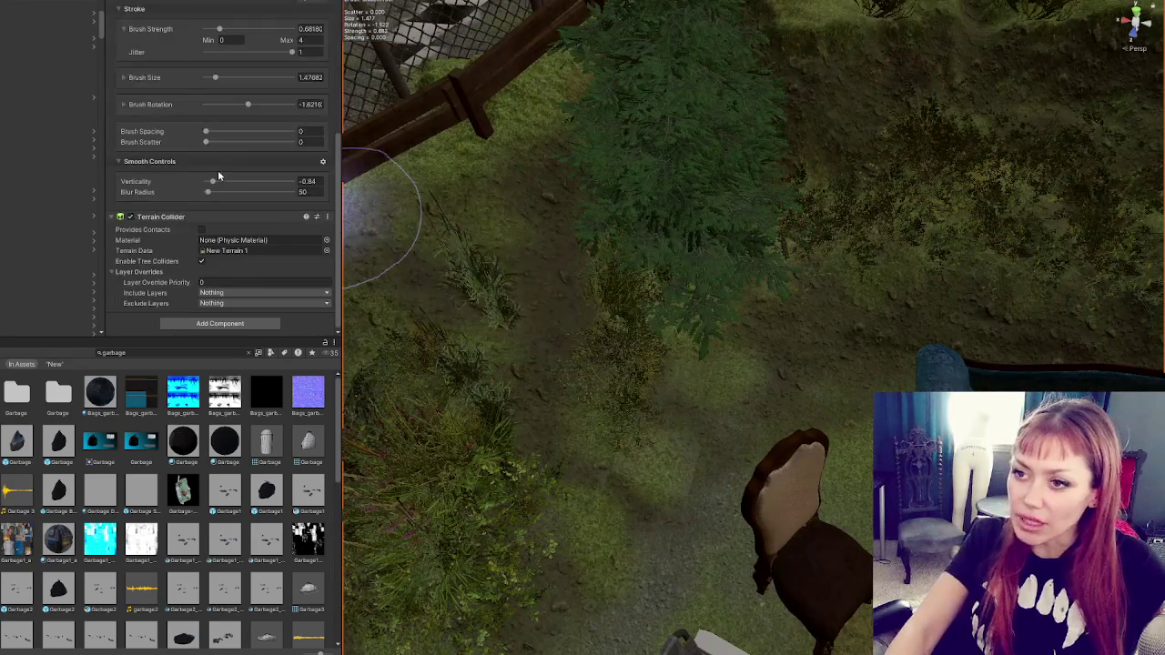
pyautogui.scroll(8, 226, 194)
# Step: Keep Smooth Height active and smooth the ground around the sofa, chairs and checkered floor
pyautogui.click(173, 31)
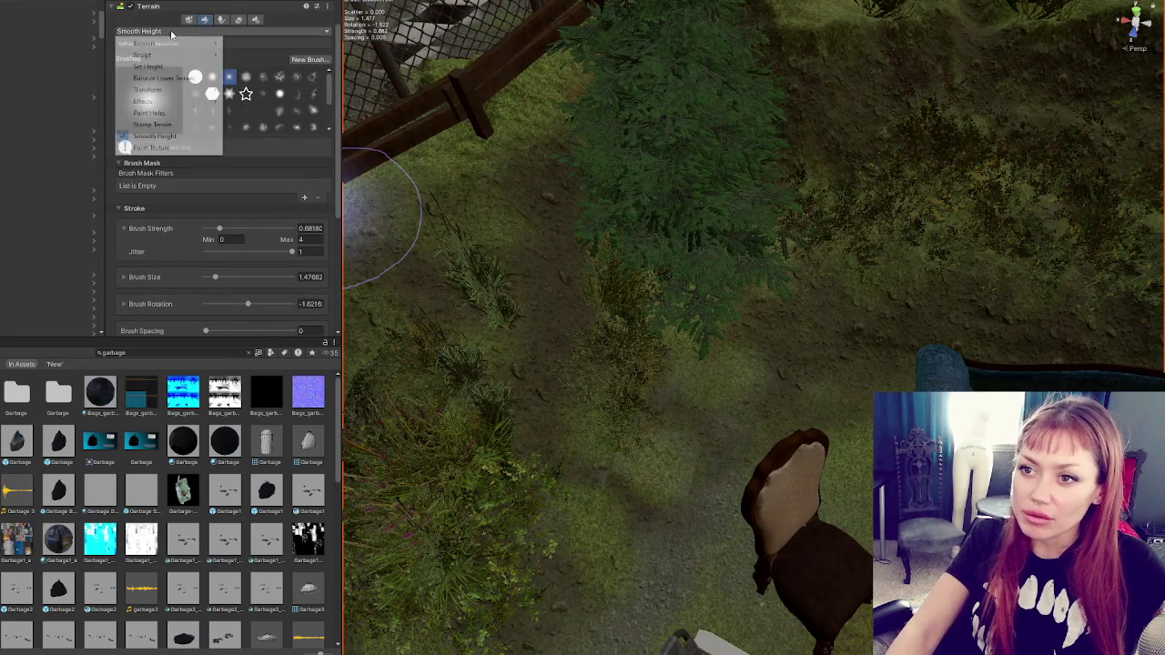
pyautogui.click(155, 136)
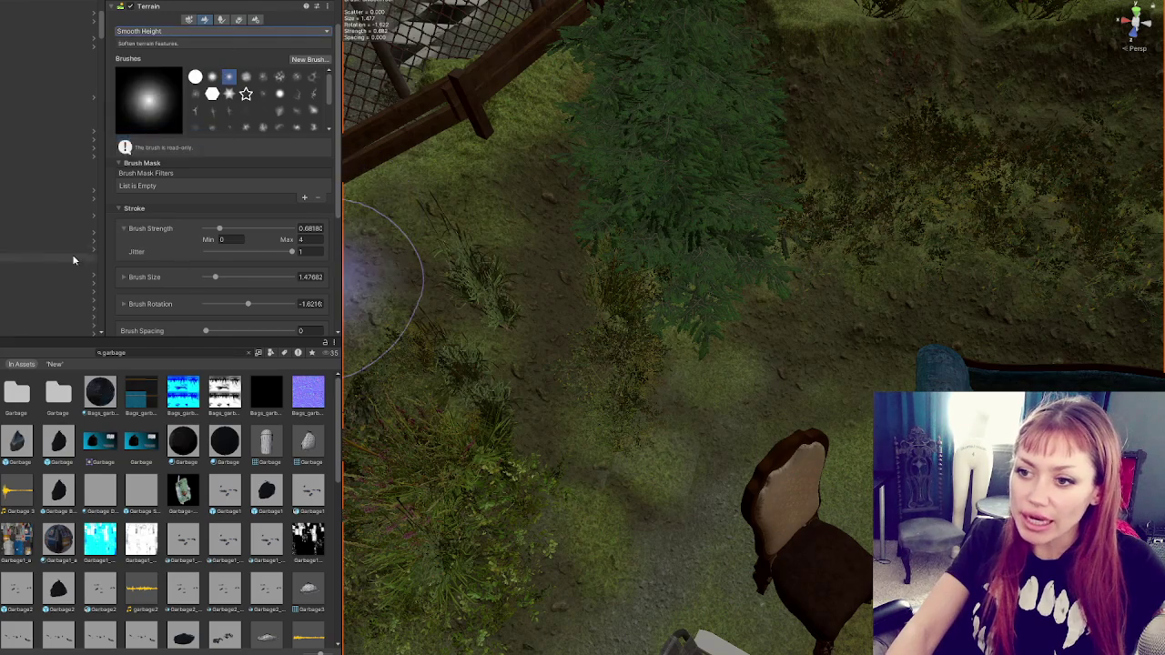
pyautogui.scroll(-5, 169, 249)
pyautogui.scroll(-1, 208, 457)
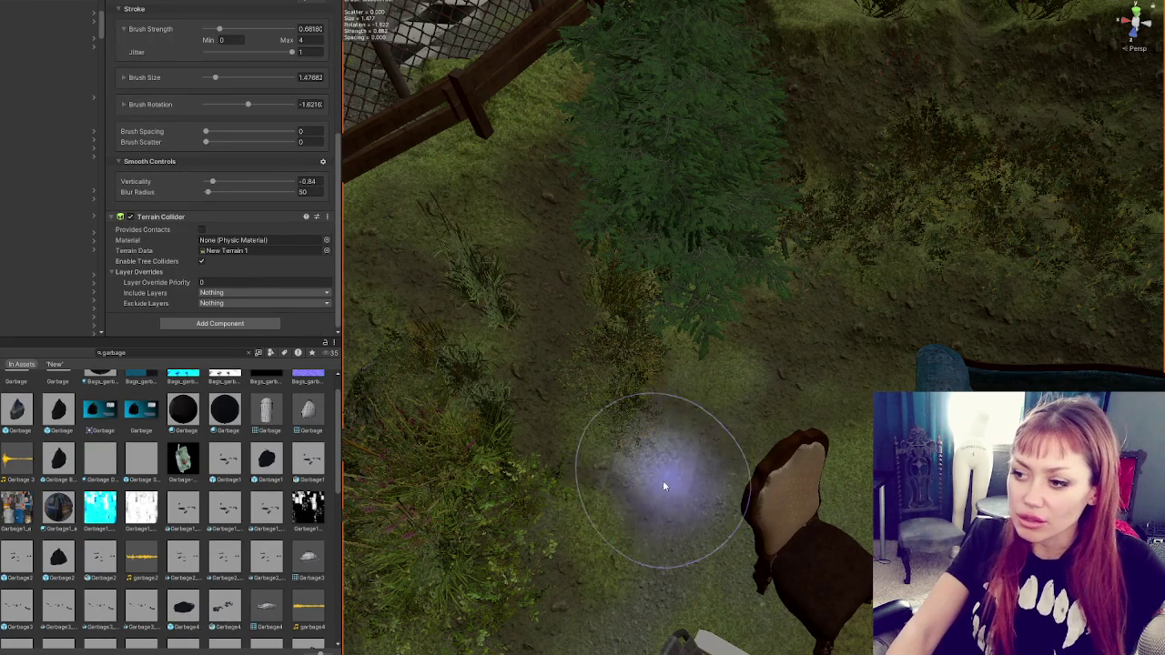
pyautogui.moveTo(671, 463)
pyautogui.mouseDown()
pyautogui.moveTo(767, 385)
pyautogui.moveTo(502, 318)
pyautogui.mouseUp()
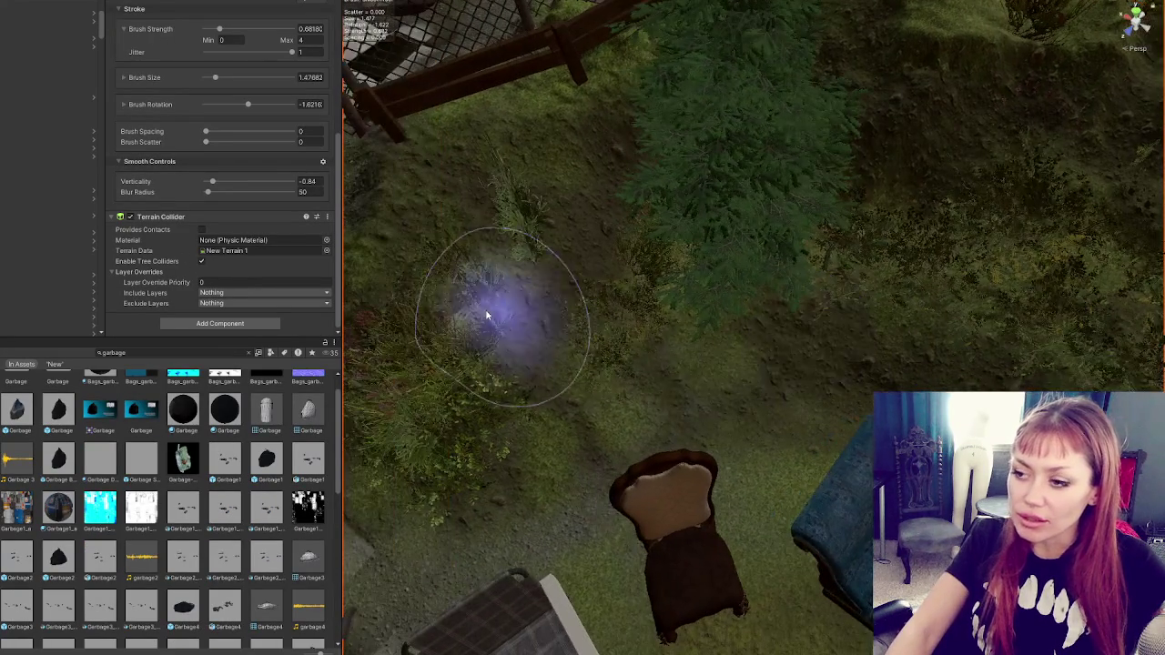
pyautogui.moveTo(520, 421); pyautogui.dragTo(642, 431)
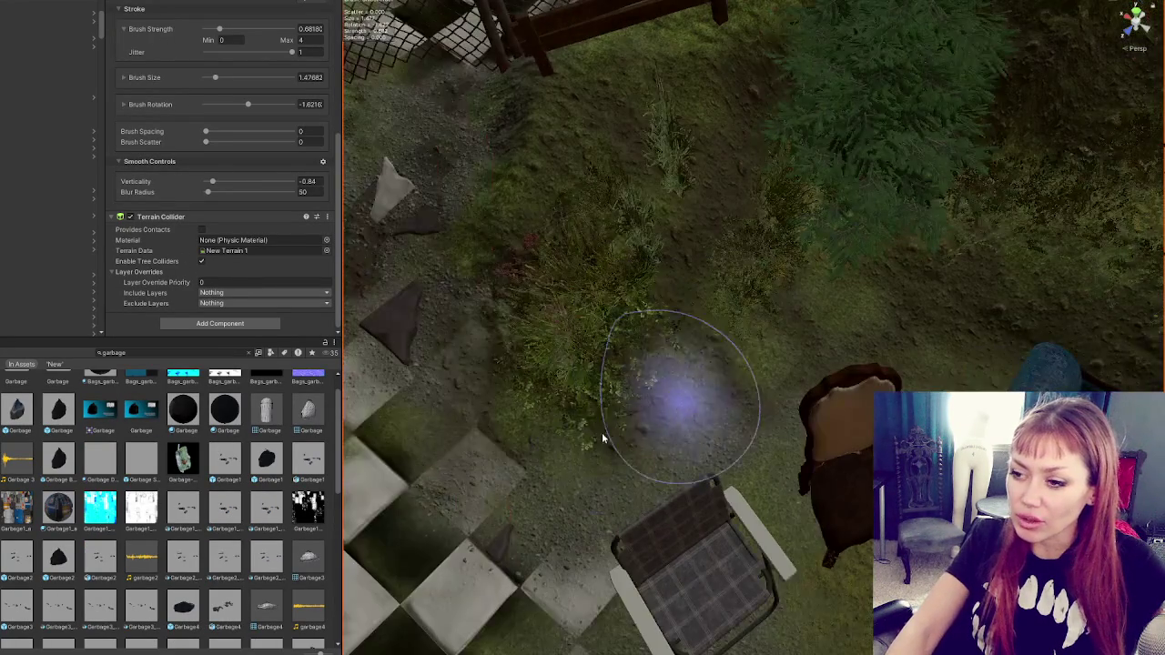
pyautogui.moveTo(457, 338)
pyautogui.mouseDown()
pyautogui.moveTo(697, 260)
pyautogui.moveTo(671, 289)
pyautogui.mouseUp()
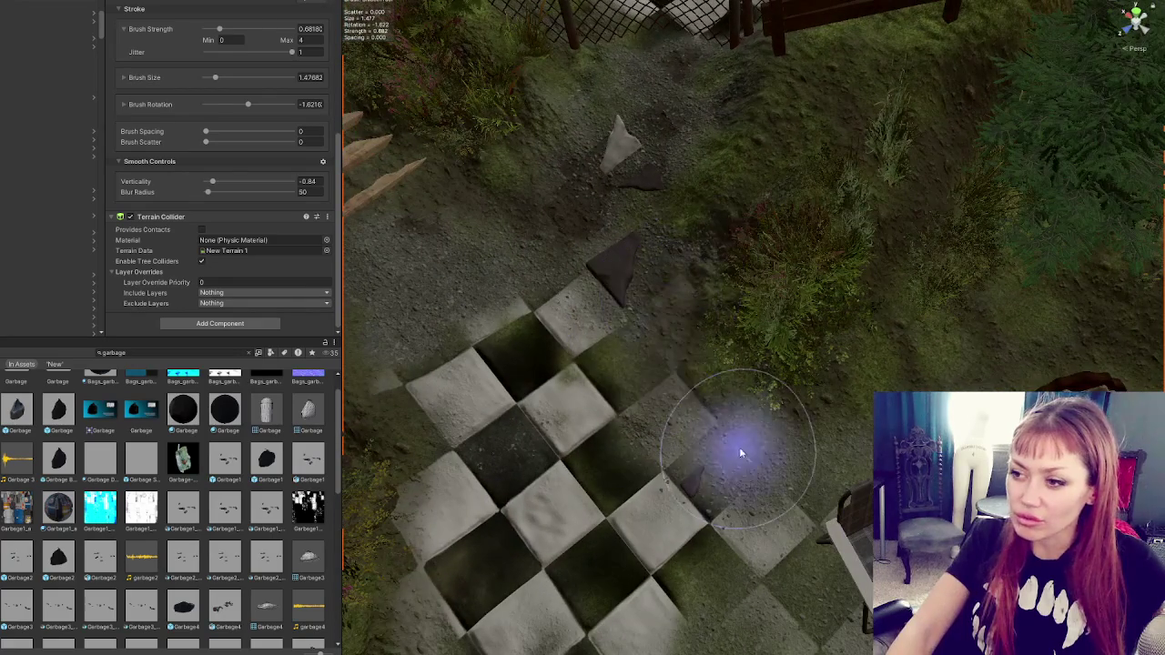
pyautogui.scroll(-3, 543, 347)
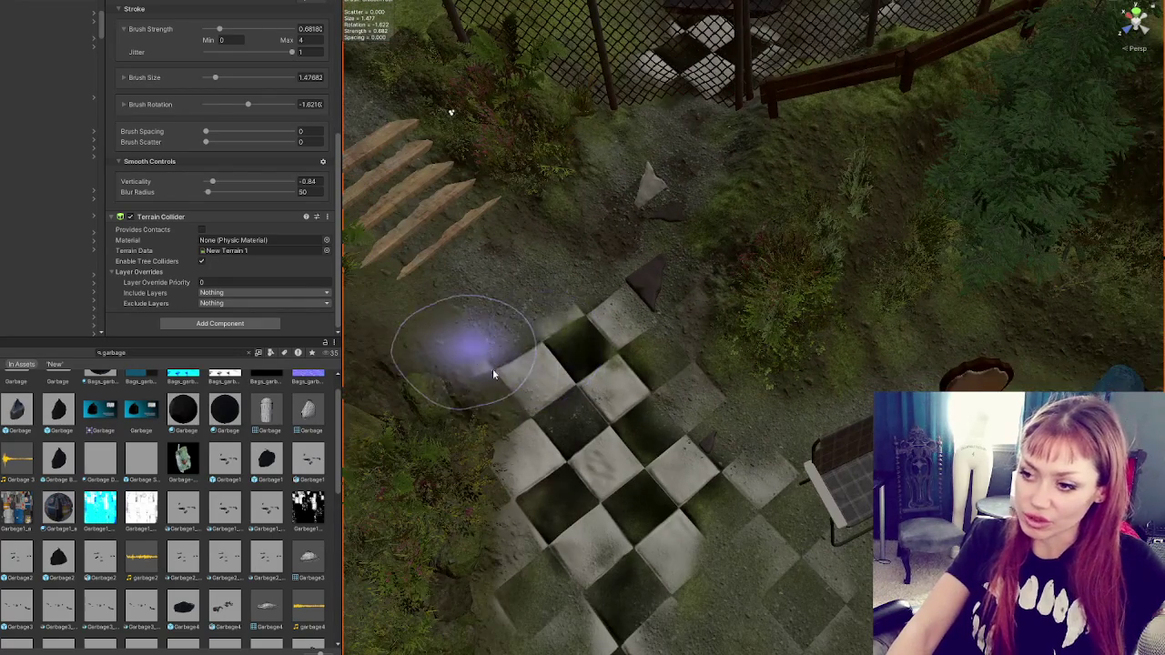
pyautogui.moveTo(842, 499)
pyautogui.mouseDown()
pyautogui.moveTo(780, 338)
pyautogui.moveTo(806, 252)
pyautogui.moveTo(689, 343)
pyautogui.moveTo(743, 310)
pyautogui.moveTo(876, 312)
pyautogui.moveTo(437, 232)
pyautogui.mouseUp()
pyautogui.scroll(5, 205, 127)
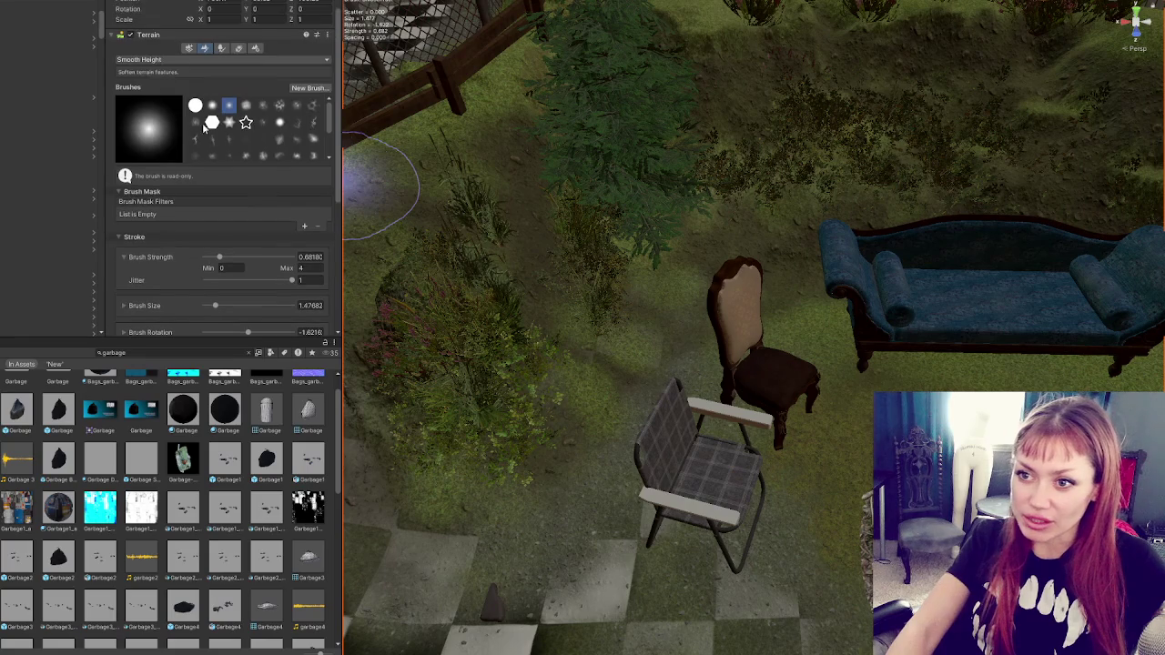
# Step: Switch to Paint Texture and paint checker tiles at the foot of the gazebo steps
pyautogui.click(146, 60)
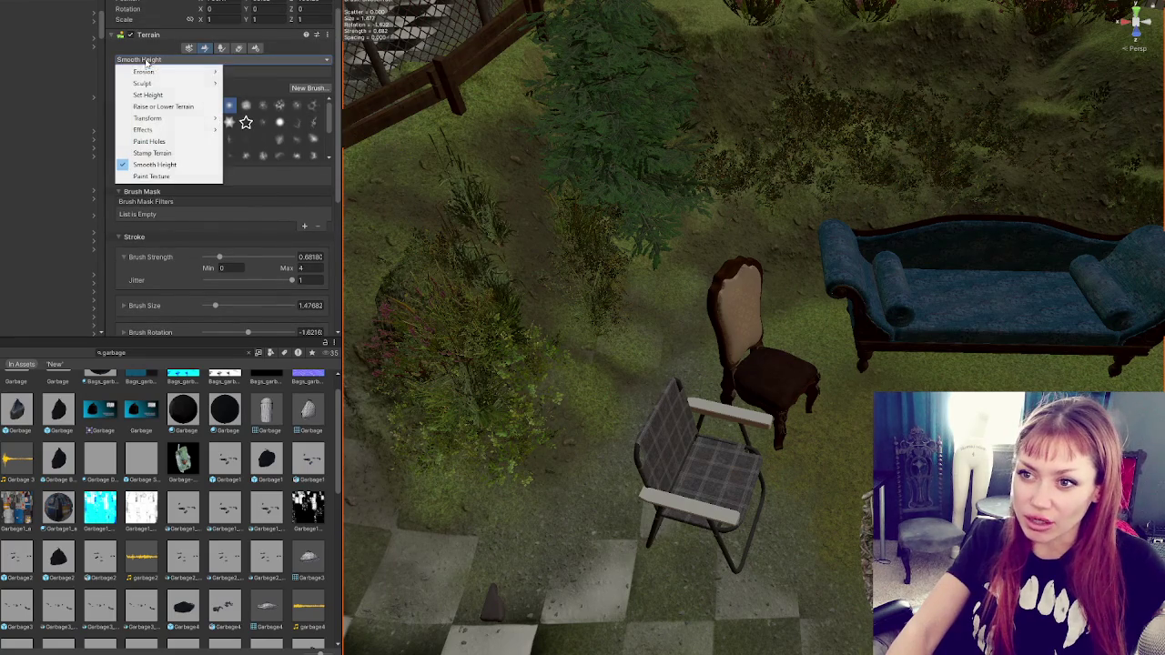
pyautogui.click(190, 176)
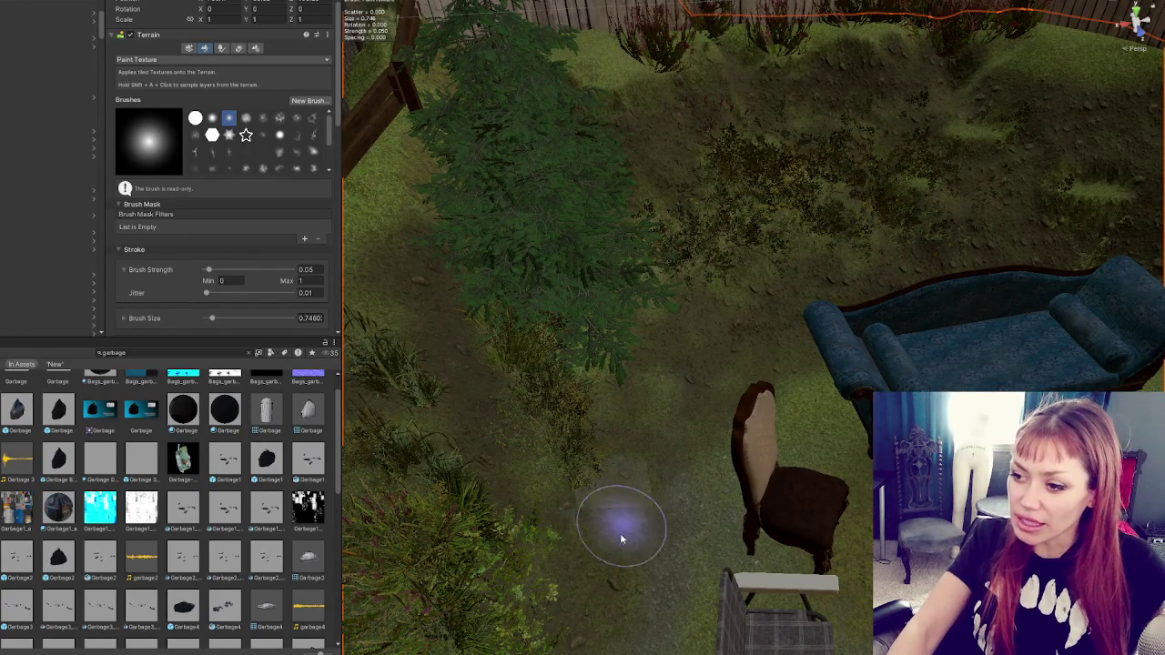
pyautogui.scroll(3, 553, 346)
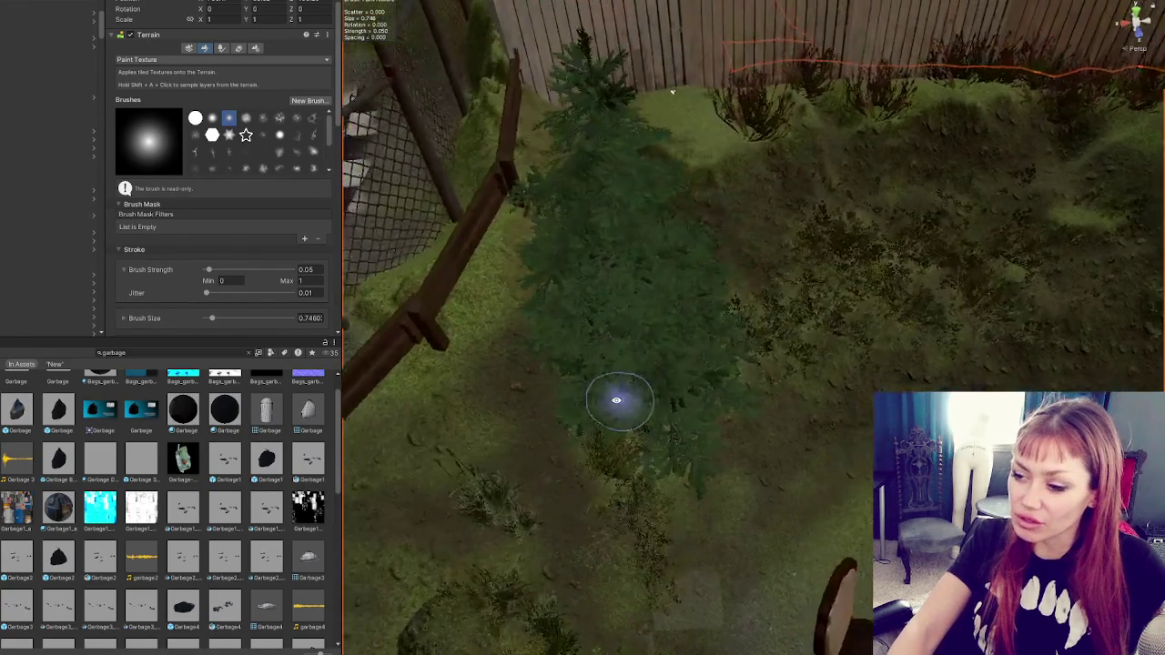
pyautogui.scroll(-2, 546, 446)
pyautogui.scroll(3, 591, 428)
pyautogui.scroll(-3, 637, 409)
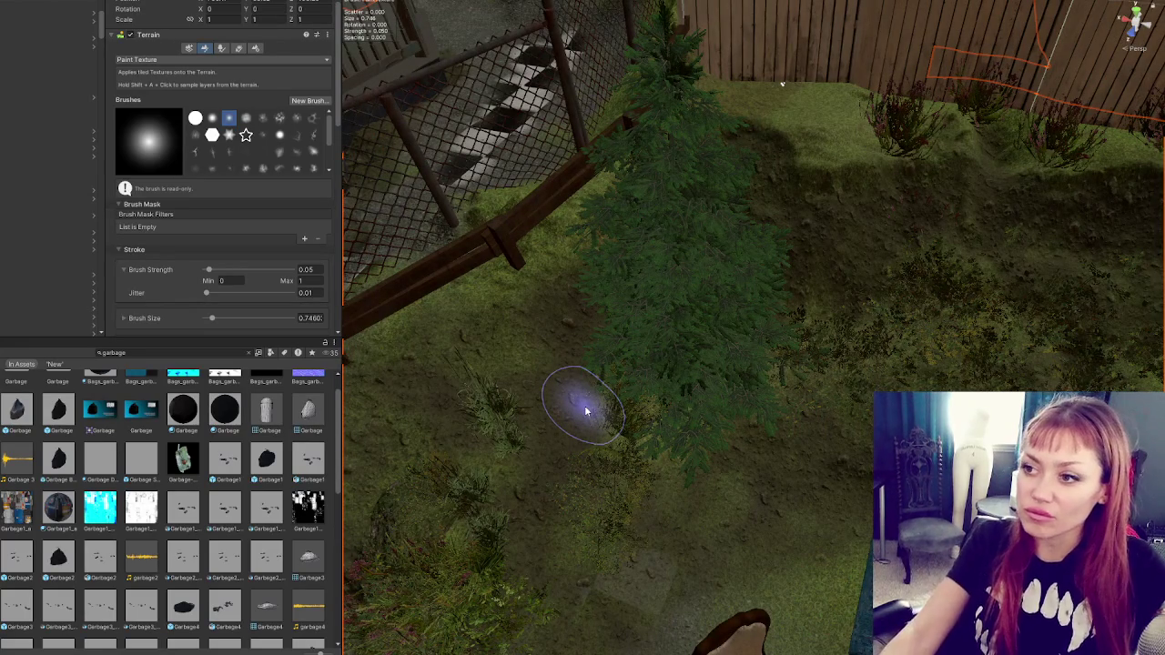
pyautogui.scroll(-3, 593, 389)
pyautogui.scroll(3, 729, 420)
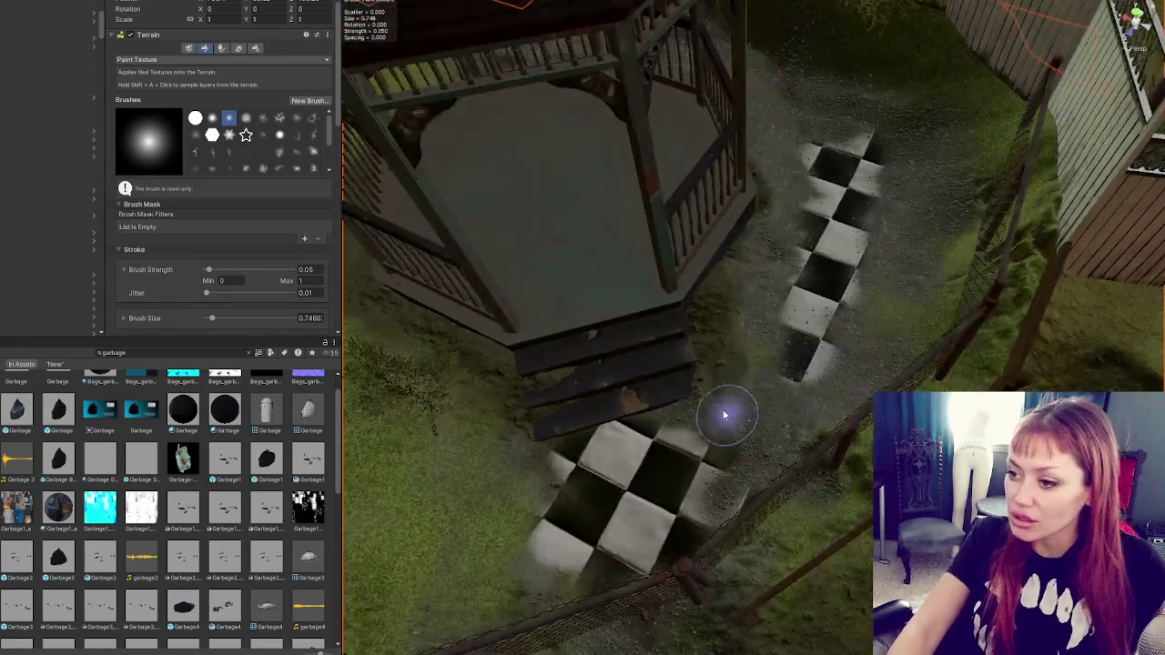
pyautogui.moveTo(694, 516); pyautogui.dragTo(735, 441)
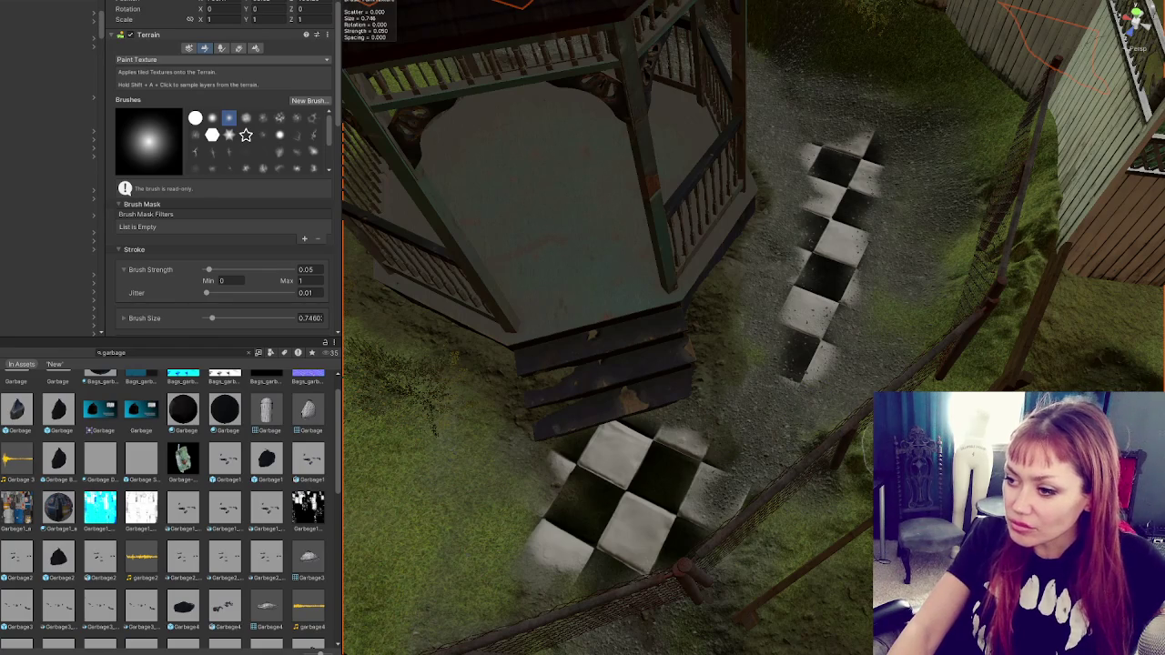
pyautogui.scroll(5, 858, 273)
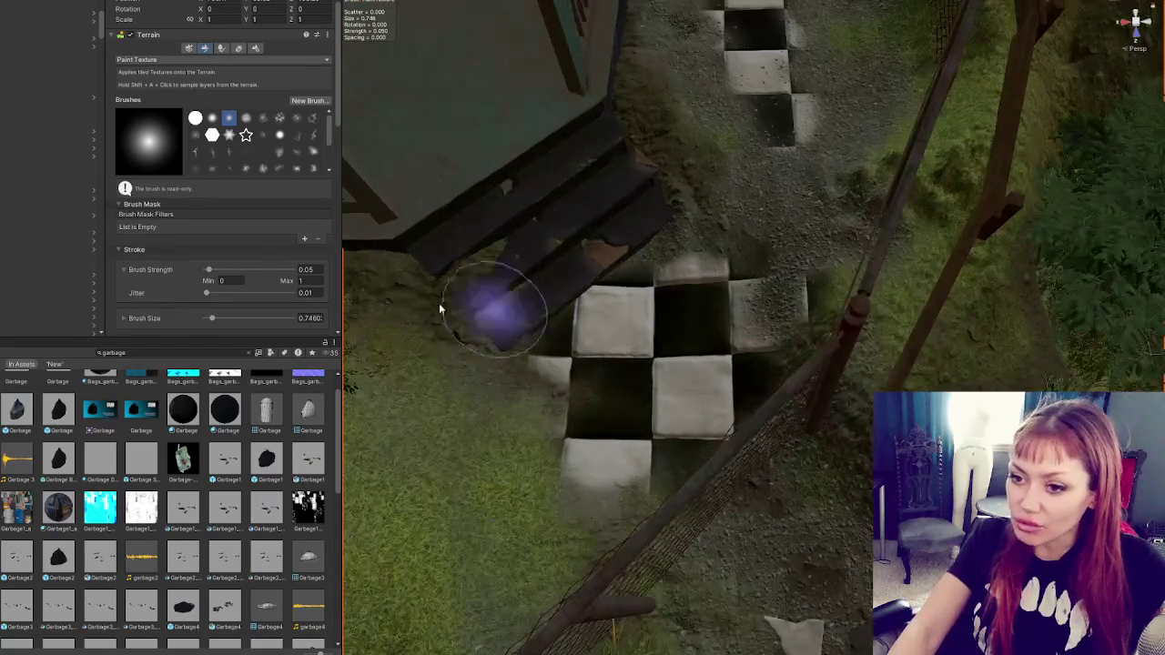
pyautogui.scroll(-10, 228, 182)
# Step: Blend the checker tile edges with Pebbles_C_TerrainLayer near the gazebo and wooden planks
pyautogui.click(159, 164)
pyautogui.moveTo(618, 440)
pyautogui.mouseDown()
pyautogui.moveTo(585, 398)
pyautogui.moveTo(576, 455)
pyautogui.moveTo(610, 318)
pyautogui.moveTo(753, 391)
pyautogui.moveTo(548, 312)
pyautogui.moveTo(600, 318)
pyautogui.moveTo(606, 268)
pyautogui.moveTo(716, 354)
pyautogui.moveTo(707, 242)
pyautogui.moveTo(752, 319)
pyautogui.moveTo(746, 288)
pyautogui.moveTo(670, 203)
pyautogui.moveTo(755, 143)
pyautogui.moveTo(740, 325)
pyautogui.mouseUp()
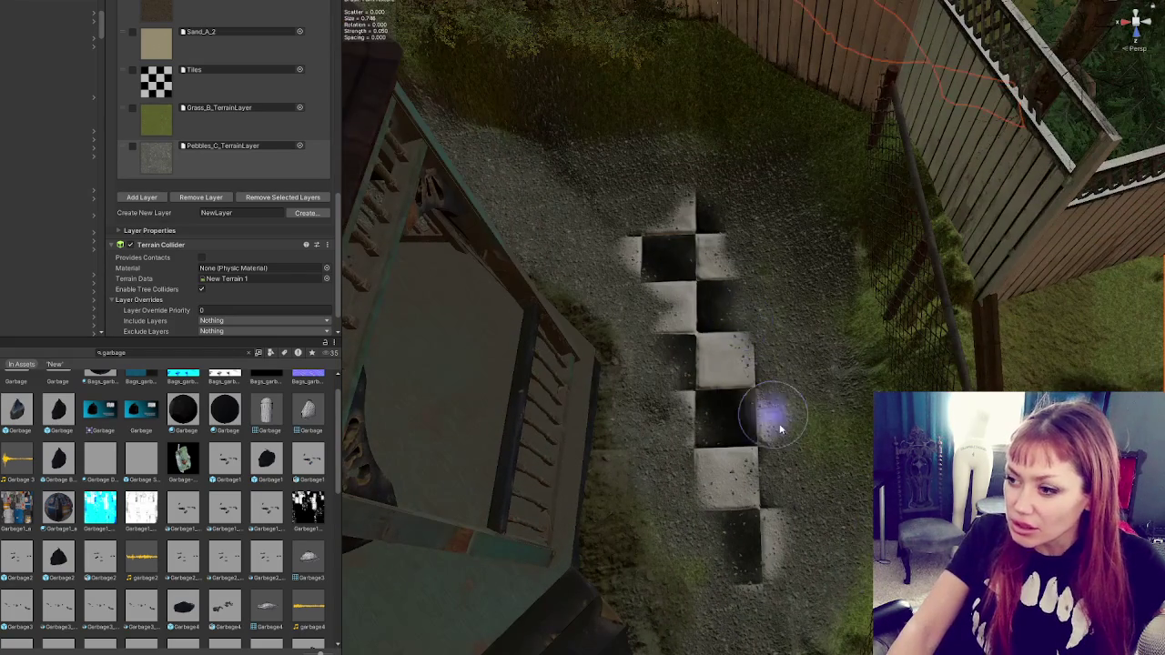
pyautogui.moveTo(738, 393)
pyautogui.mouseDown()
pyautogui.moveTo(735, 403)
pyautogui.moveTo(678, 368)
pyautogui.moveTo(687, 293)
pyautogui.mouseUp()
pyautogui.moveTo(754, 486); pyautogui.dragTo(768, 321)
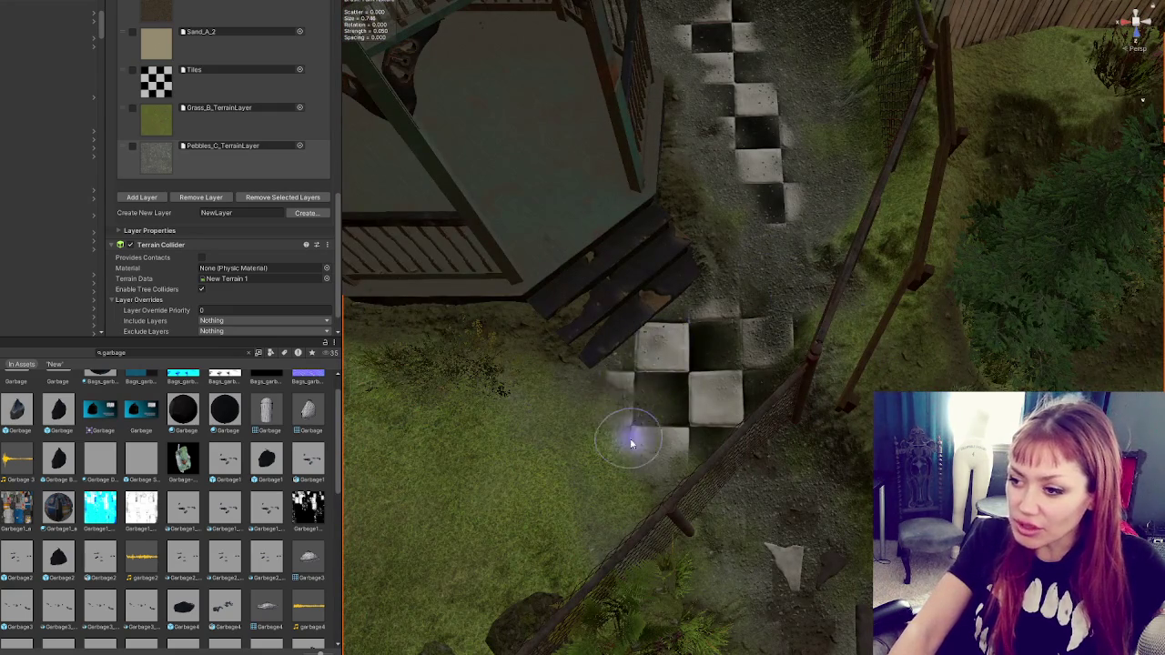
pyautogui.moveTo(866, 512)
pyautogui.mouseDown()
pyautogui.moveTo(834, 464)
pyautogui.moveTo(605, 437)
pyautogui.mouseUp()
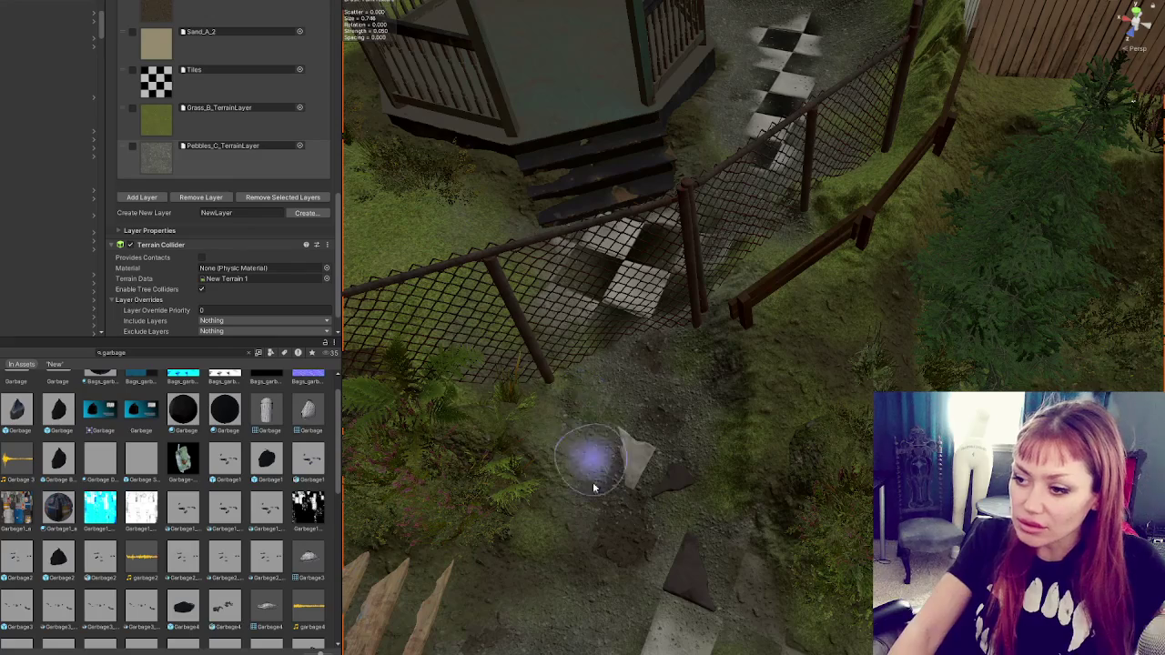
pyautogui.press('f')
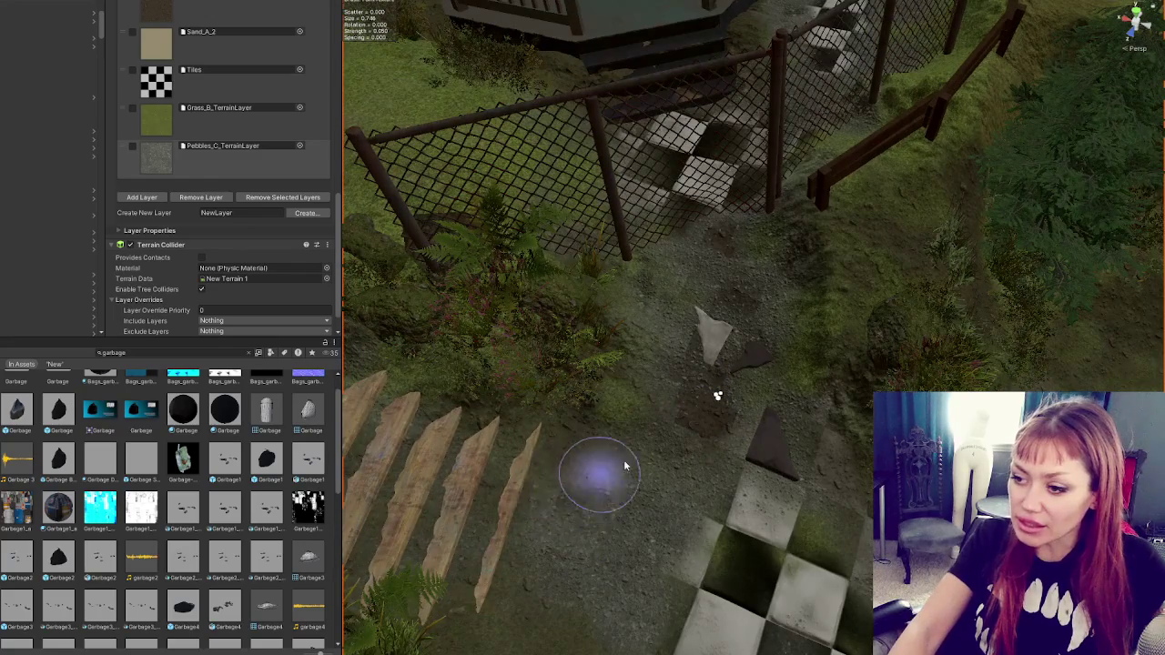
pyautogui.press('f')
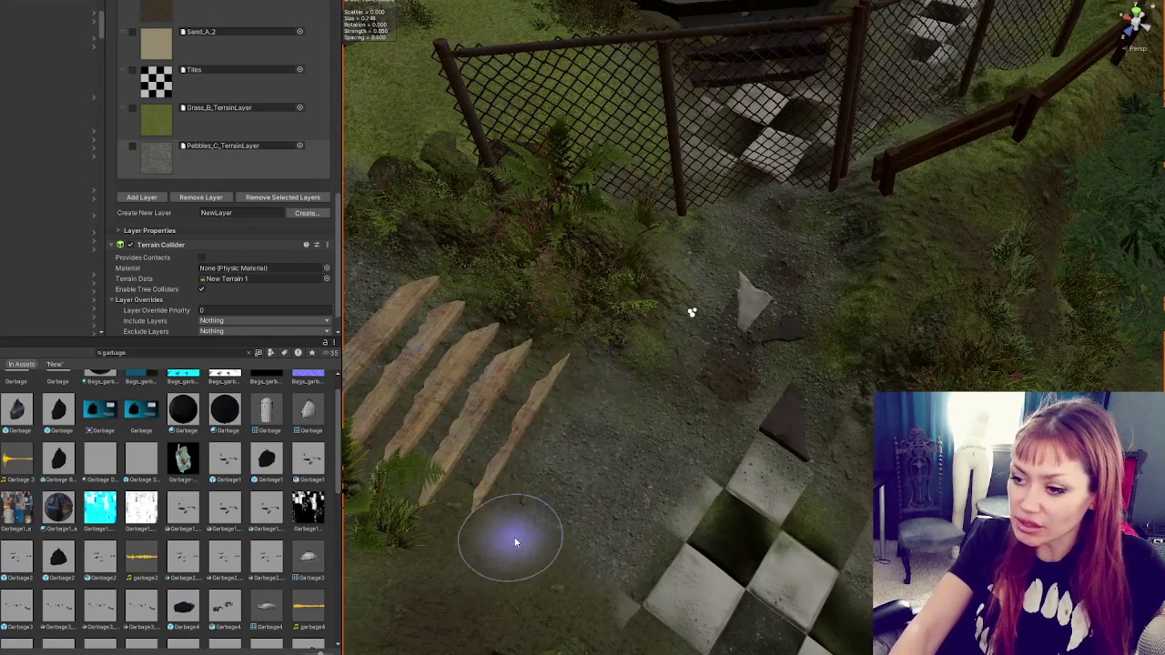
pyautogui.moveTo(593, 416)
pyautogui.mouseDown()
pyautogui.moveTo(774, 390)
pyautogui.moveTo(730, 404)
pyautogui.mouseUp()
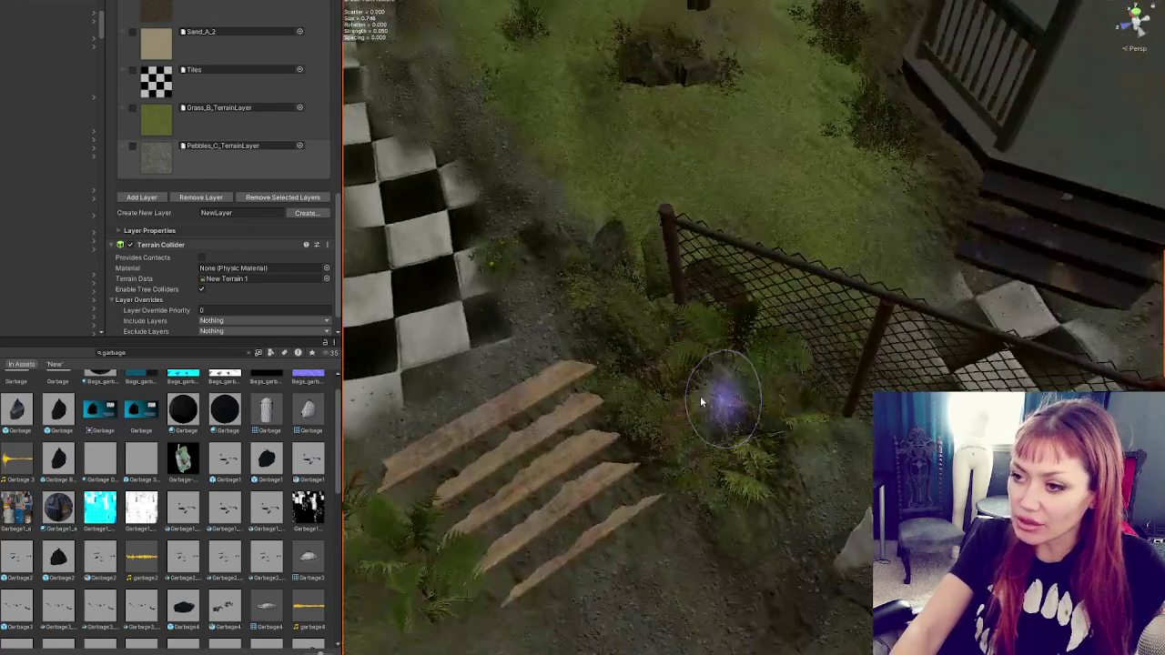
pyautogui.press('f')
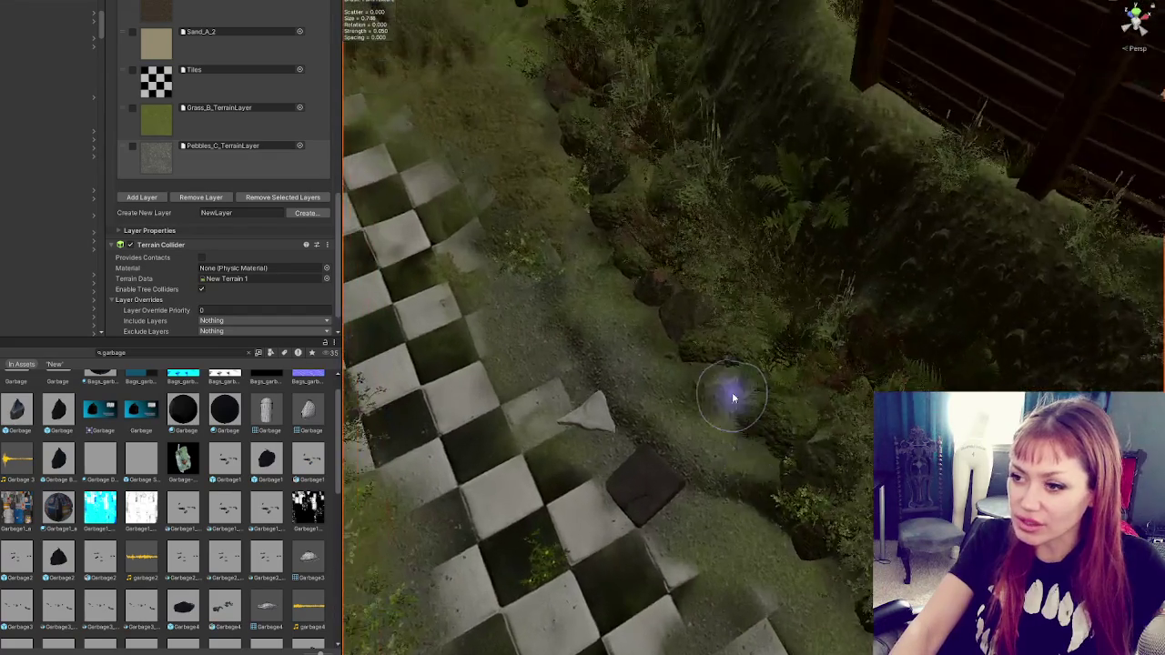
pyautogui.scroll(10, 176, 209)
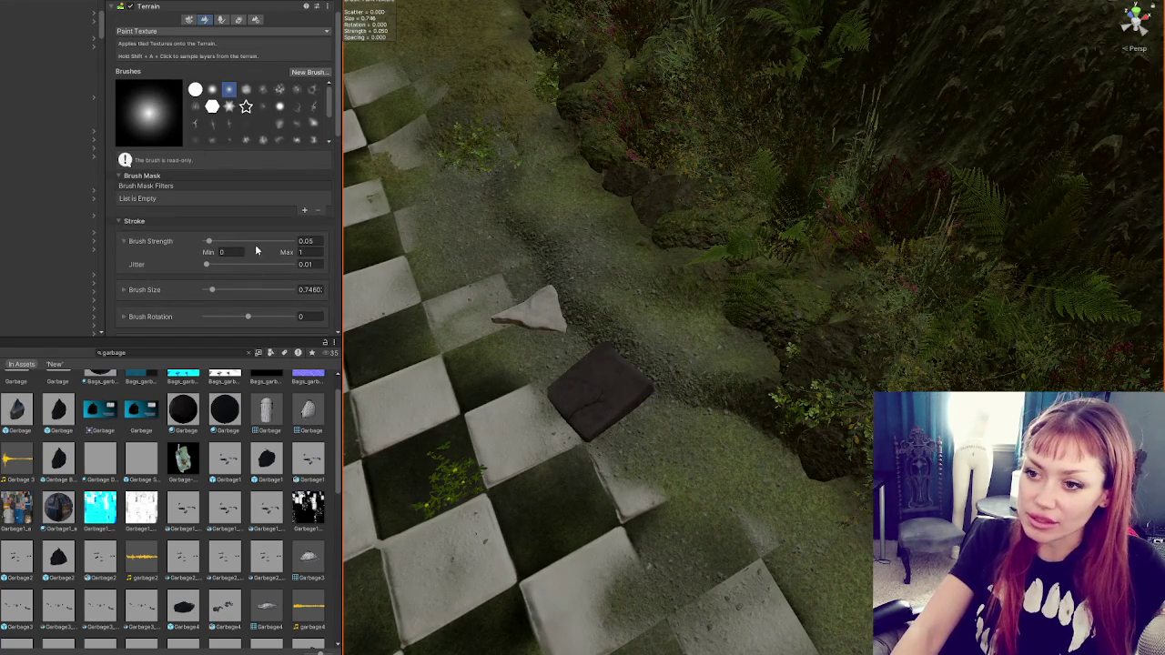
pyautogui.click(170, 33)
# Step: Switch to Set Height and orbit along the checkered path toward the fence and grass mound
pyautogui.click(148, 66)
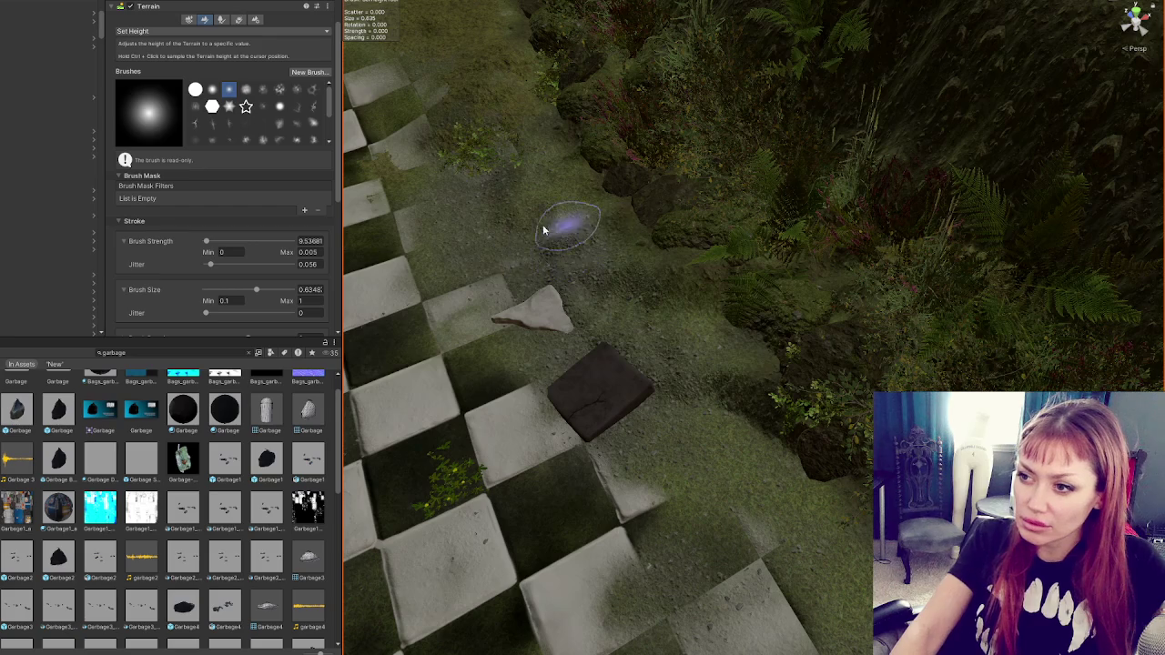
pyautogui.moveTo(735, 371)
pyautogui.mouseDown()
pyautogui.moveTo(748, 307)
pyautogui.moveTo(716, 253)
pyautogui.mouseUp()
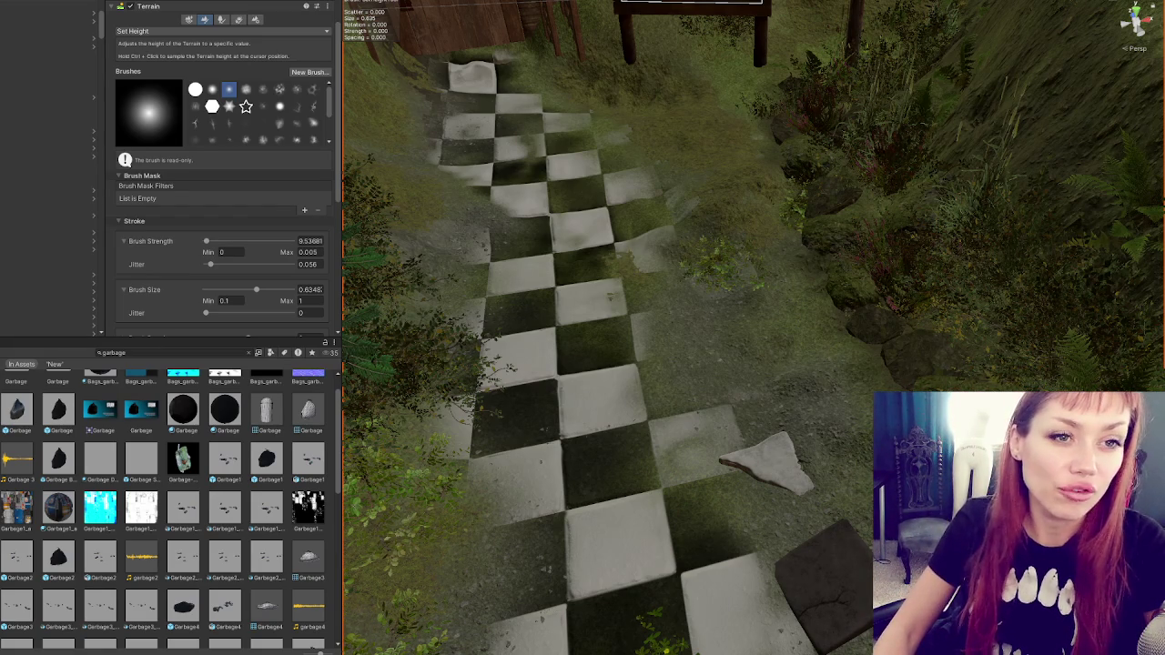
pyautogui.moveTo(589, 255)
pyautogui.mouseDown()
pyautogui.moveTo(520, 261)
pyautogui.moveTo(655, 264)
pyautogui.mouseUp()
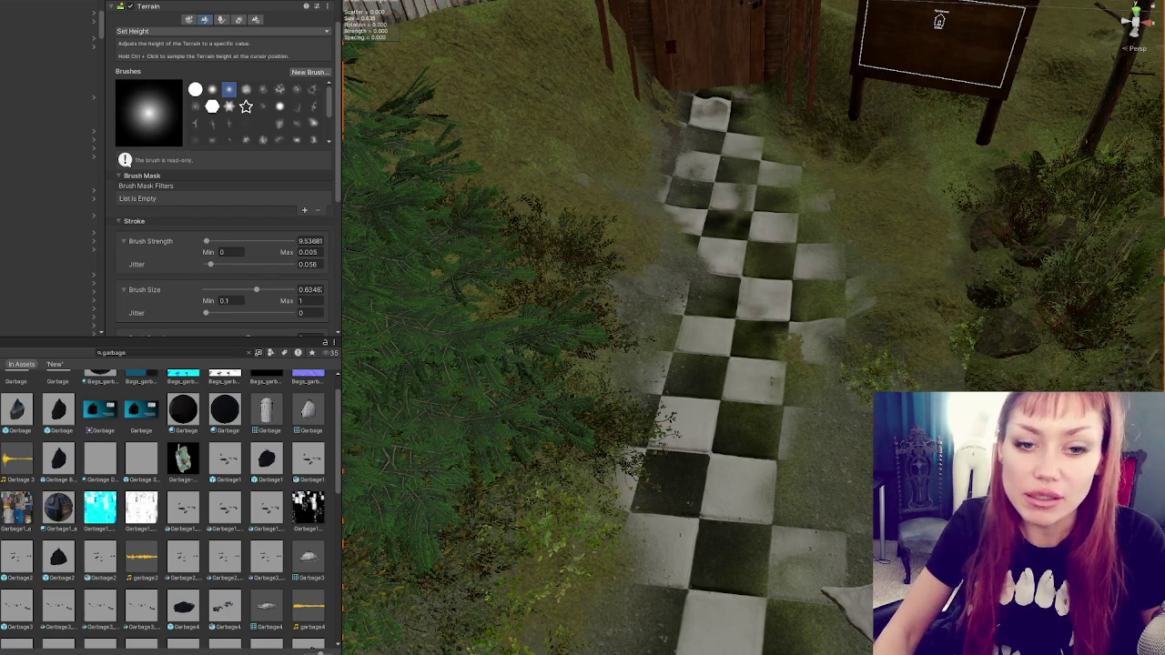
pyautogui.moveTo(597, 157)
pyautogui.mouseDown()
pyautogui.moveTo(689, 148)
pyautogui.moveTo(759, 221)
pyautogui.moveTo(682, 187)
pyautogui.moveTo(651, 234)
pyautogui.mouseUp()
pyautogui.scroll(-3, 173, 186)
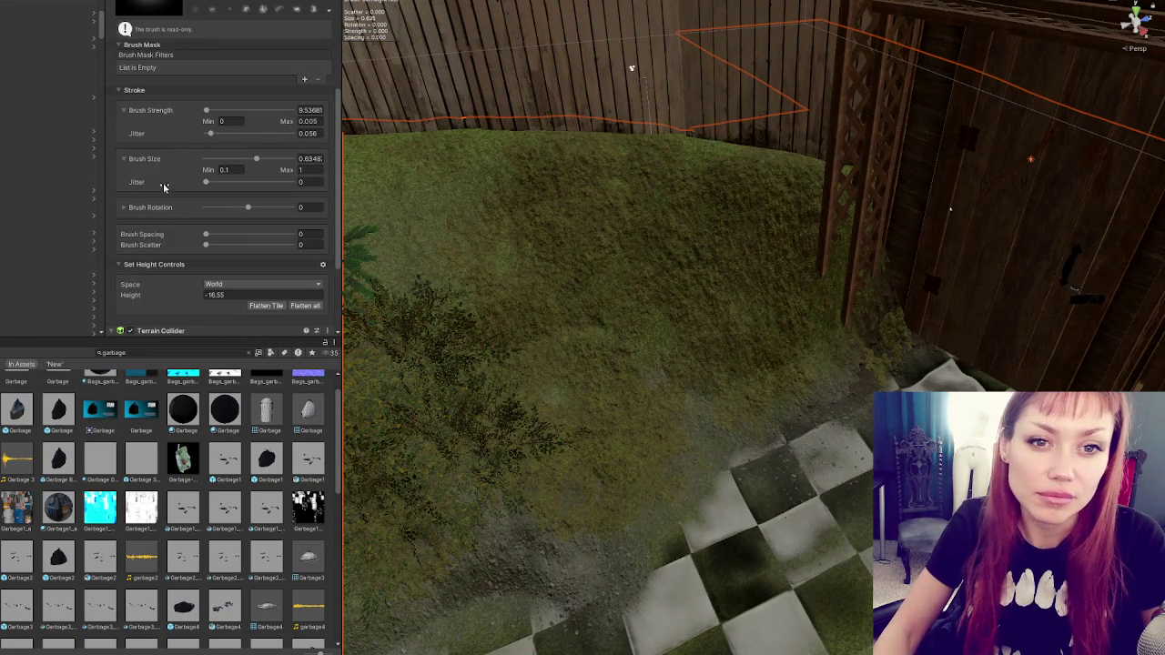
# Step: Switch back to Paint Texture and pick Tidal_Pools_TerrainLayer from the Layer Palette
pyautogui.scroll(4, 160, 182)
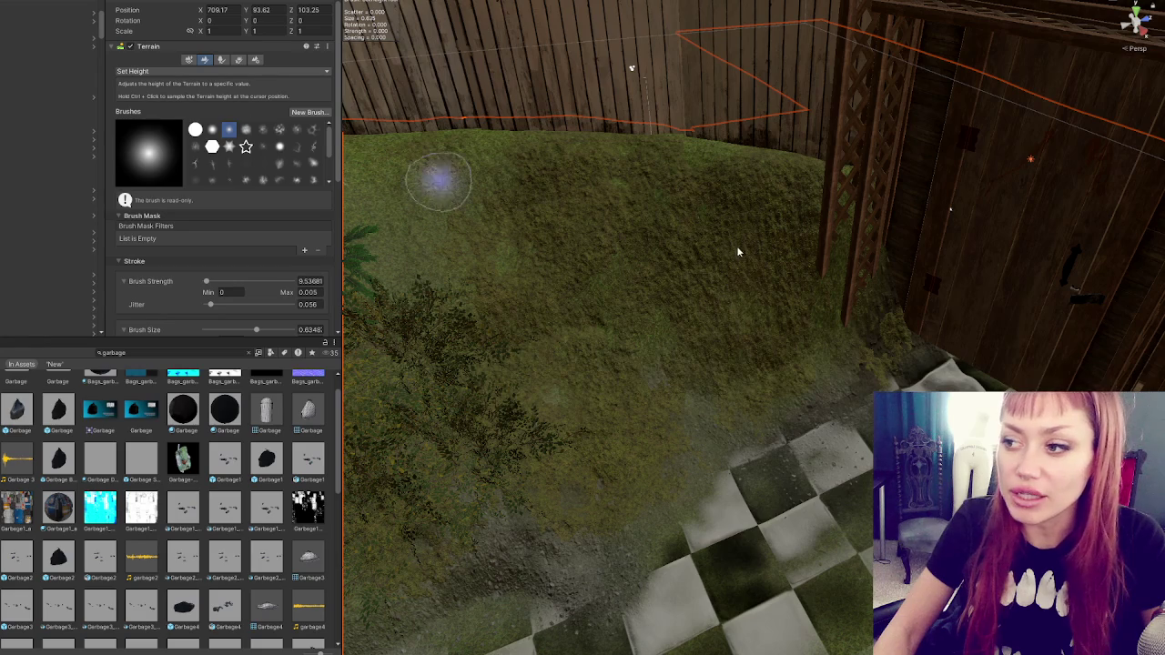
pyautogui.scroll(-4, 227, 234)
pyautogui.scroll(-3, 218, 232)
pyautogui.scroll(5, 213, 173)
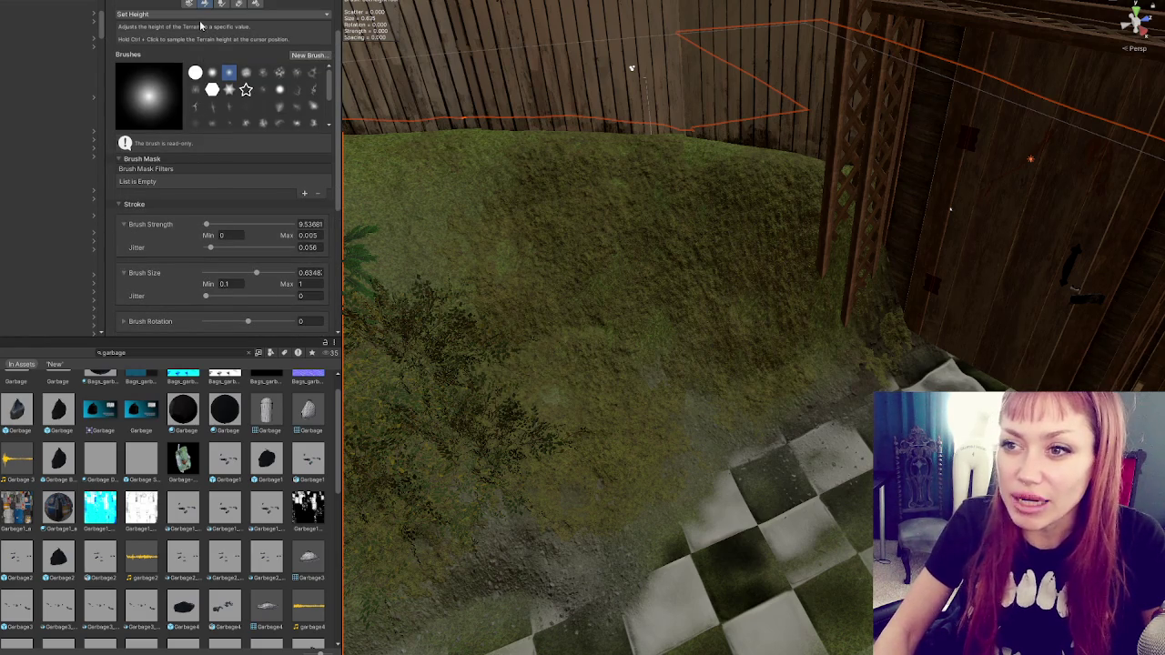
pyautogui.click(200, 14)
pyautogui.click(182, 132)
pyautogui.scroll(-10, 211, 252)
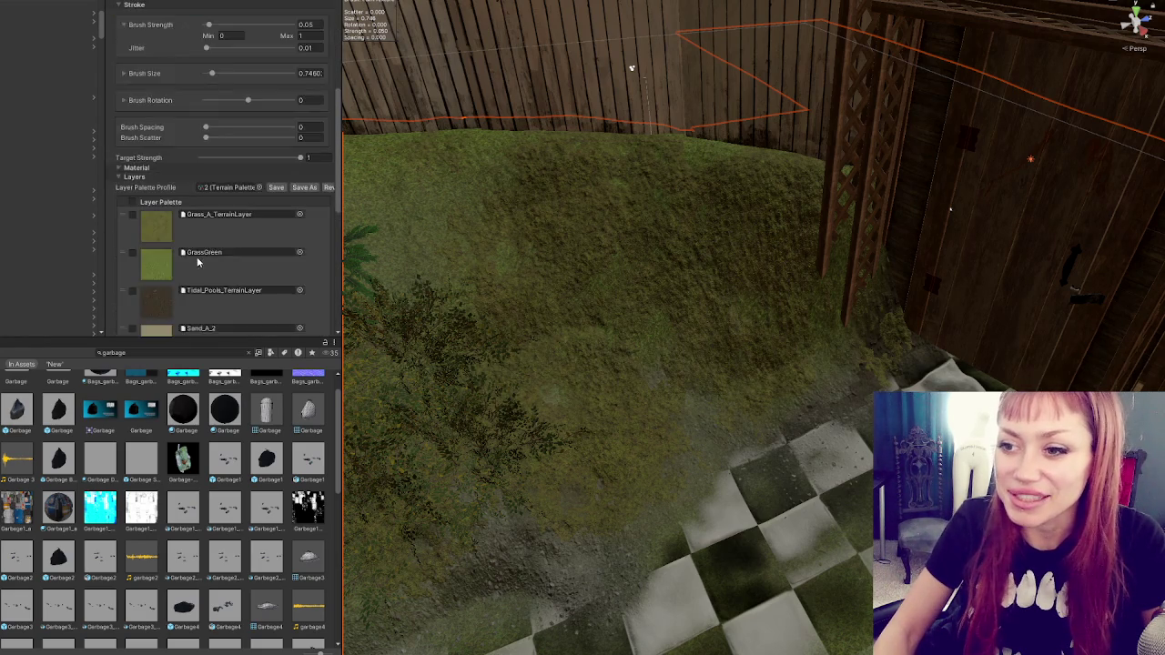
pyautogui.click(218, 256)
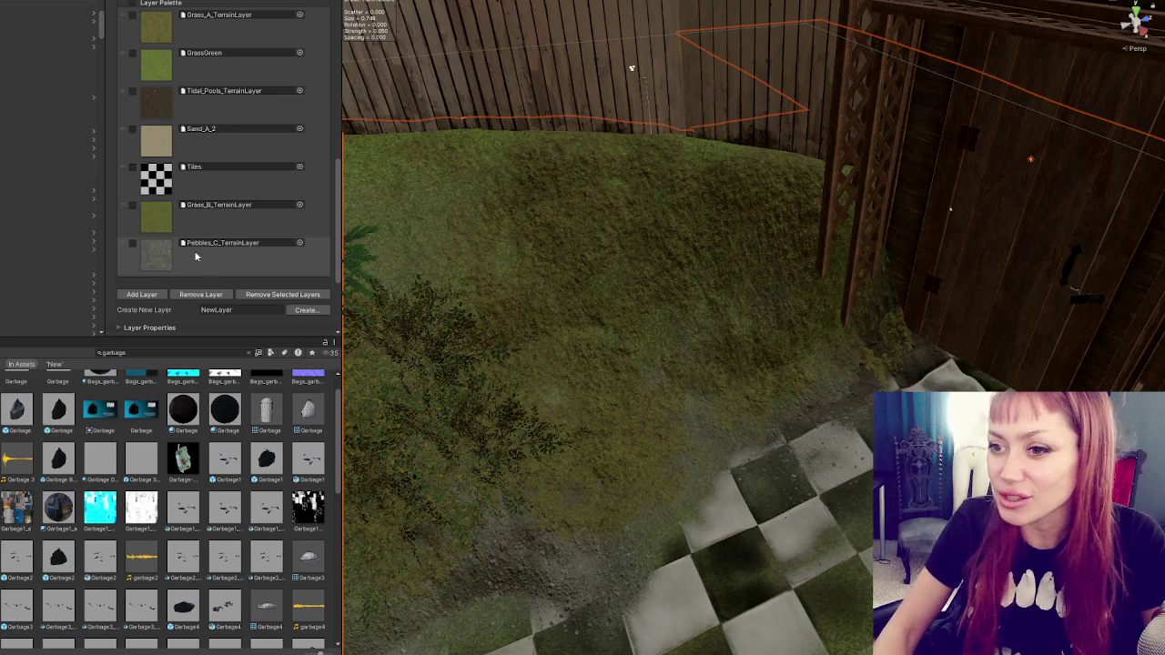
pyautogui.click(154, 115)
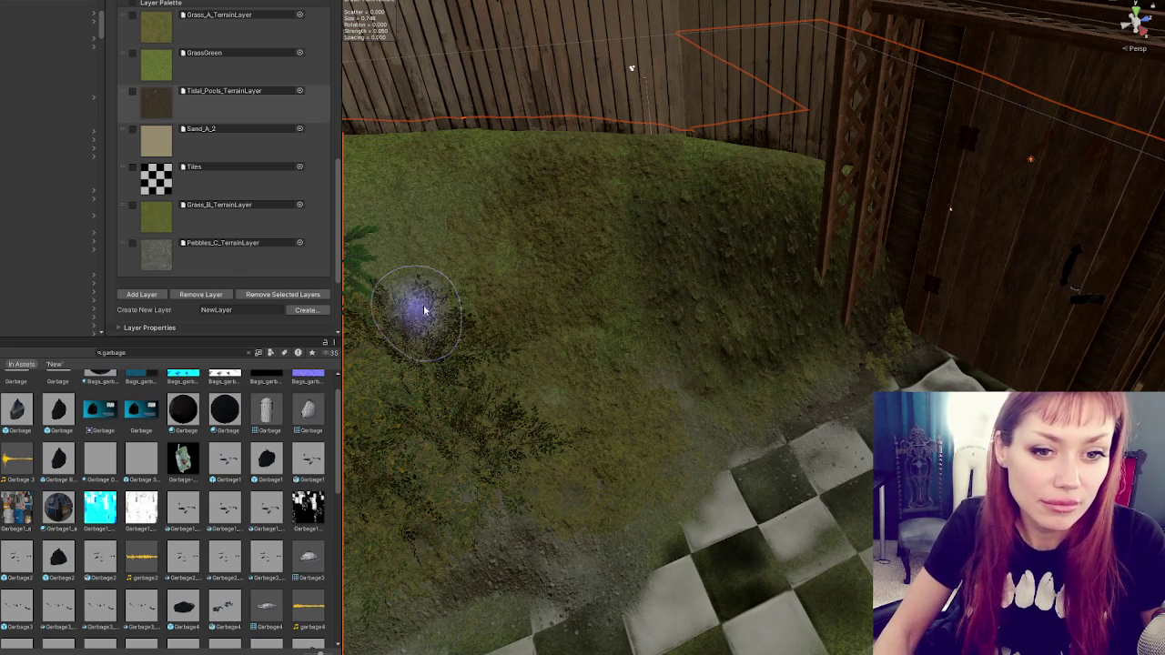
# Step: Paint Grass_B_TerrainLayer grass back over the dirt patches on the fence hillside
pyautogui.scroll(2, 682, 275)
pyautogui.scroll(3, 611, 278)
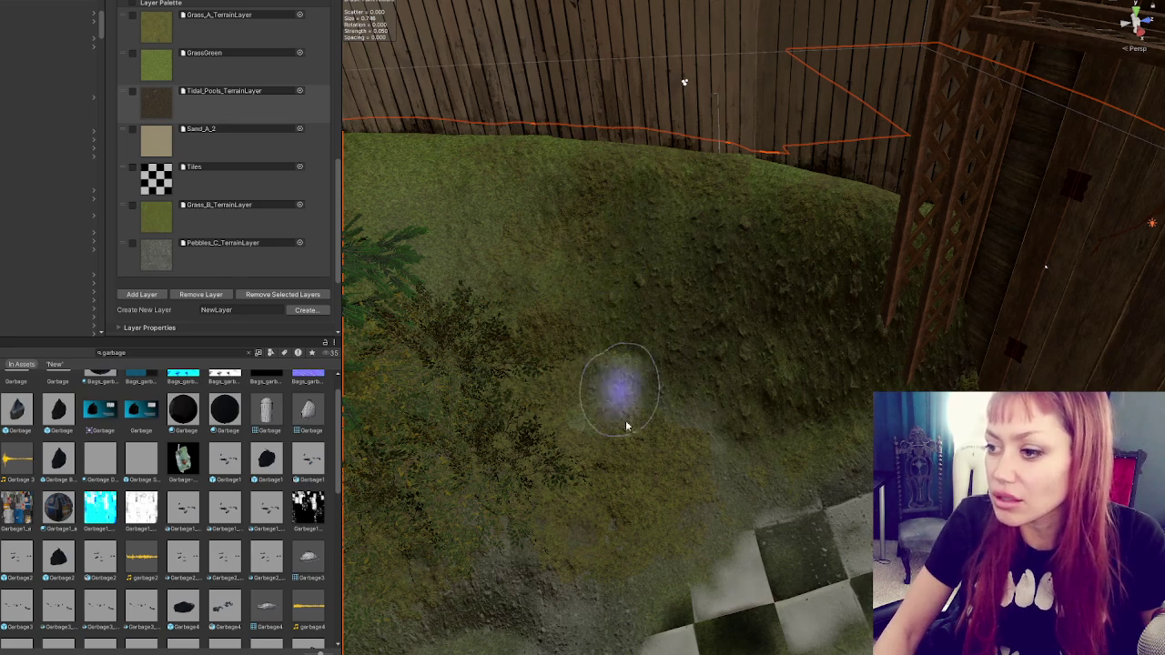
pyautogui.scroll(1, 476, 307)
pyautogui.scroll(-5, 571, 234)
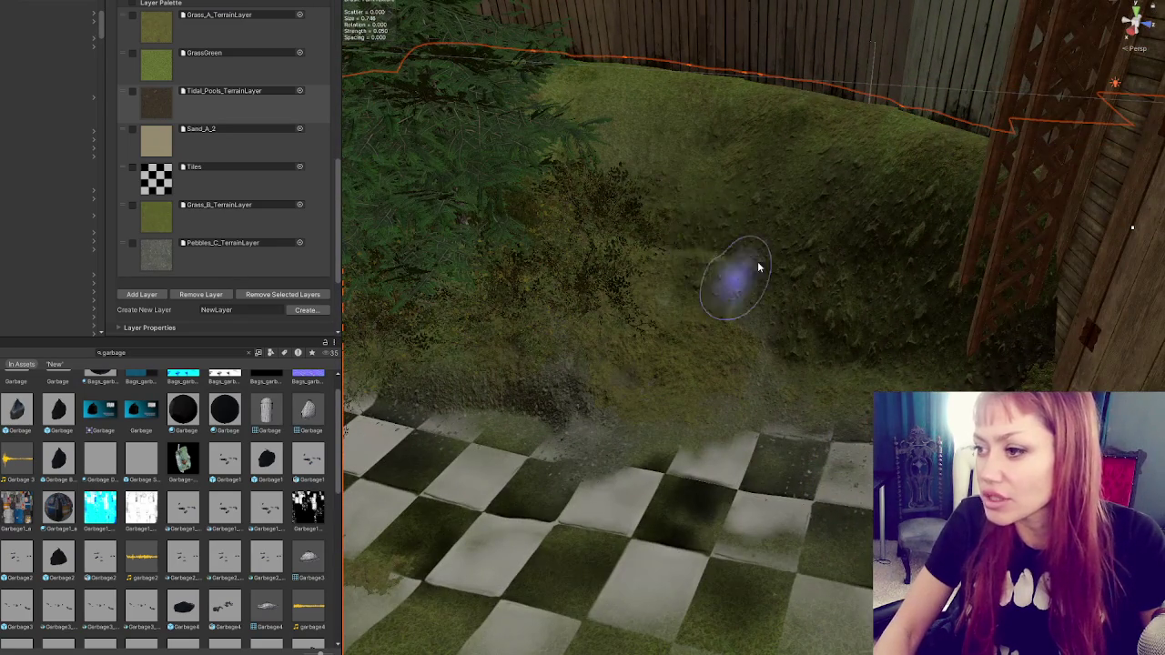
pyautogui.scroll(3, 663, 234)
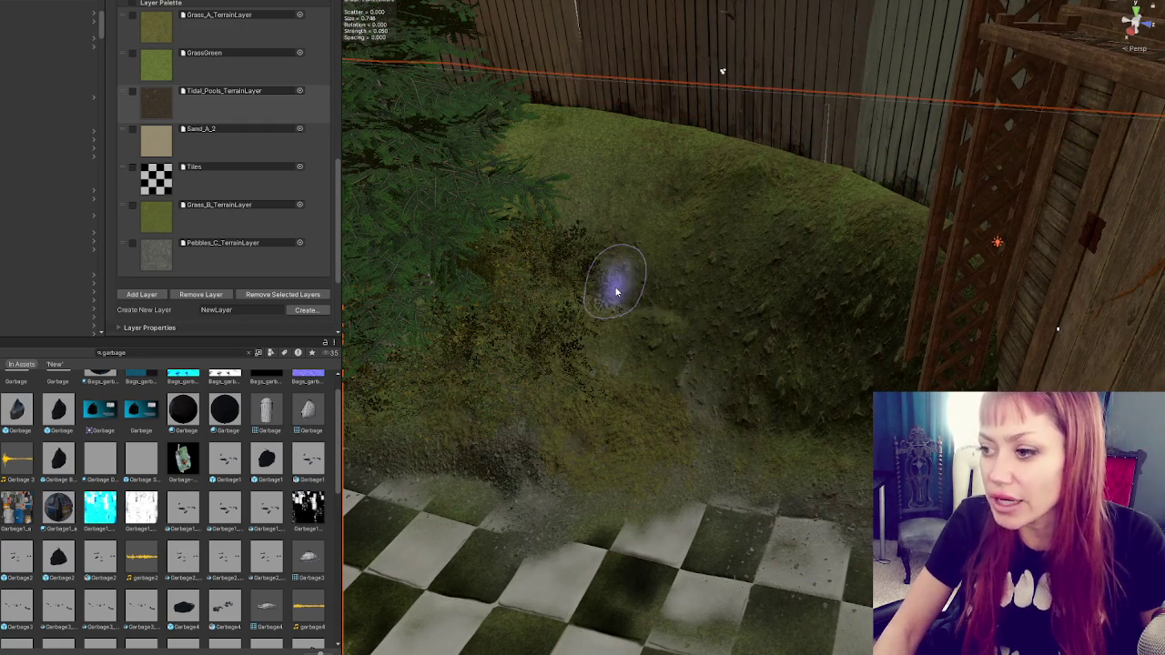
pyautogui.click(154, 219)
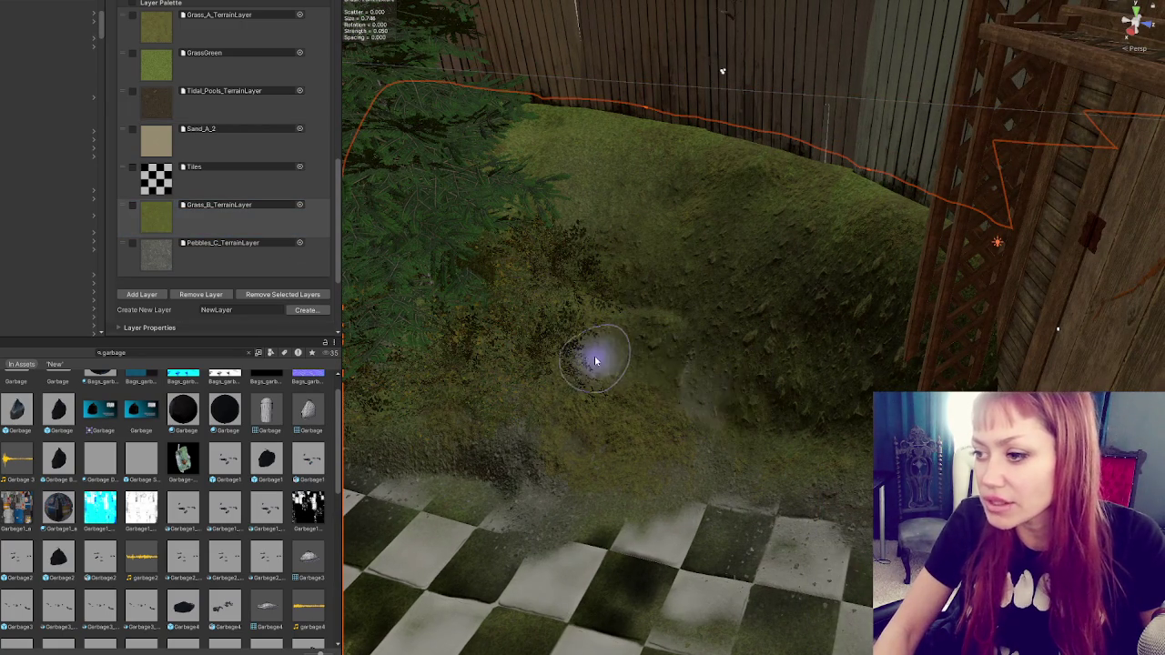
pyautogui.moveTo(709, 441)
pyautogui.mouseDown()
pyautogui.moveTo(624, 364)
pyautogui.moveTo(719, 372)
pyautogui.moveTo(724, 337)
pyautogui.moveTo(673, 315)
pyautogui.moveTo(683, 318)
pyautogui.mouseUp()
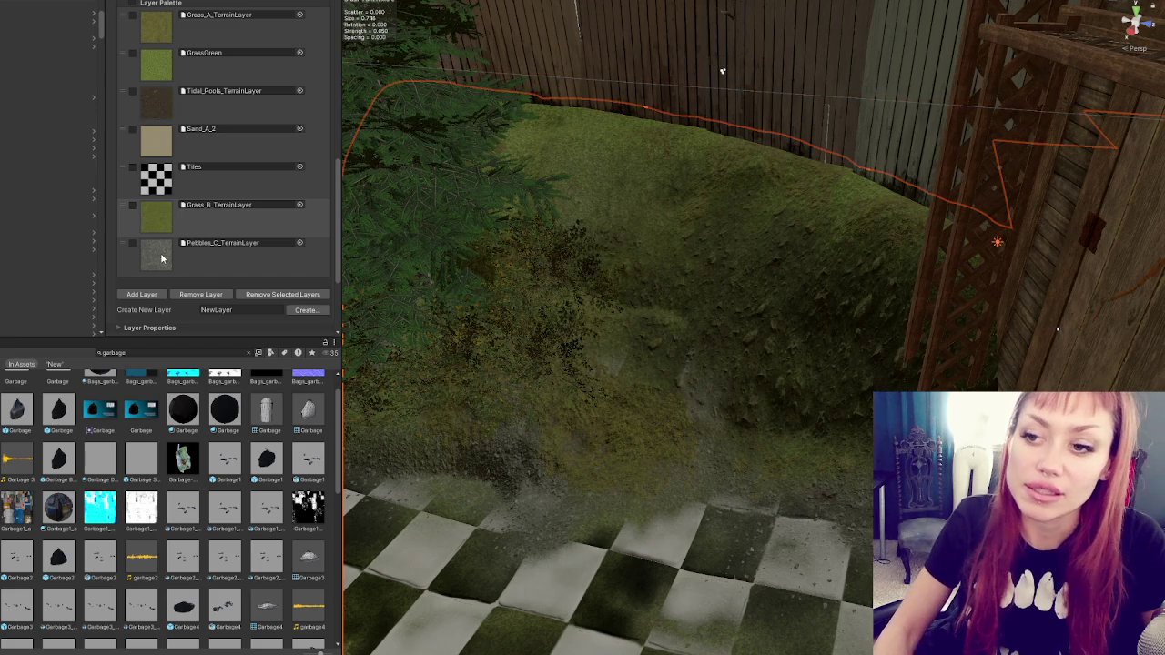
pyautogui.scroll(1, 179, 214)
pyautogui.click(173, 287)
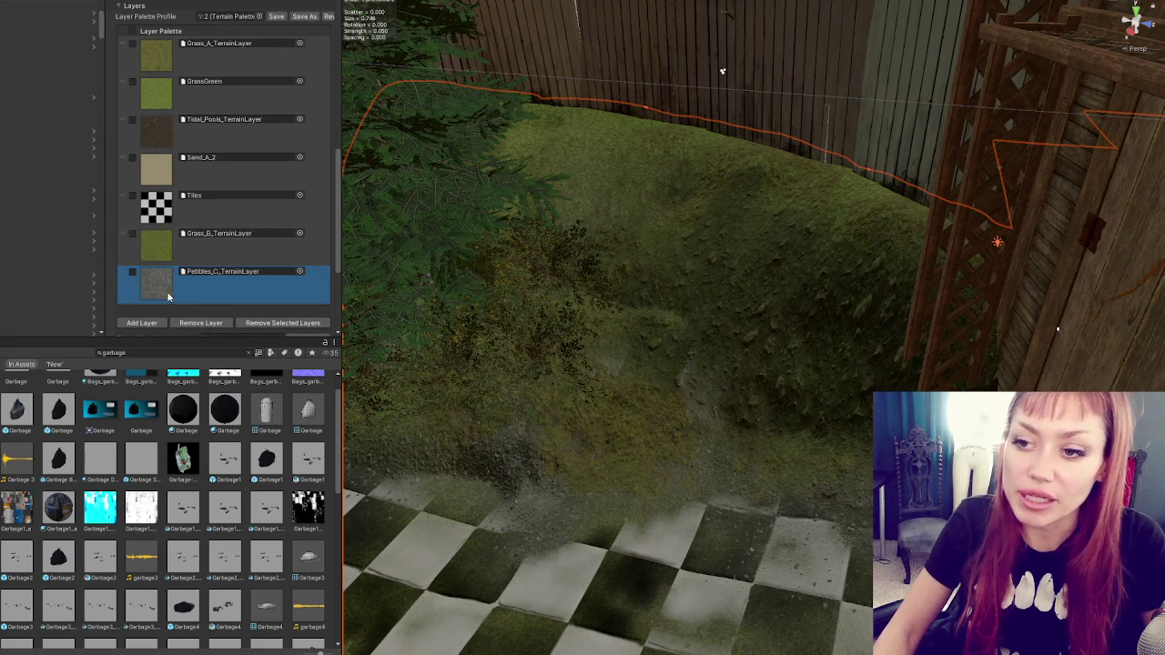
# Step: Brush Pebbles_C gravel onto the ground below the hill and up the slope beside the shed
pyautogui.moveTo(664, 380)
pyautogui.mouseDown()
pyautogui.moveTo(619, 390)
pyautogui.moveTo(610, 366)
pyautogui.moveTo(558, 361)
pyautogui.moveTo(698, 421)
pyautogui.moveTo(554, 358)
pyautogui.moveTo(834, 428)
pyautogui.moveTo(692, 291)
pyautogui.moveTo(751, 224)
pyautogui.moveTo(710, 315)
pyautogui.moveTo(709, 203)
pyautogui.moveTo(846, 330)
pyautogui.moveTo(796, 255)
pyautogui.moveTo(690, 236)
pyautogui.mouseUp()
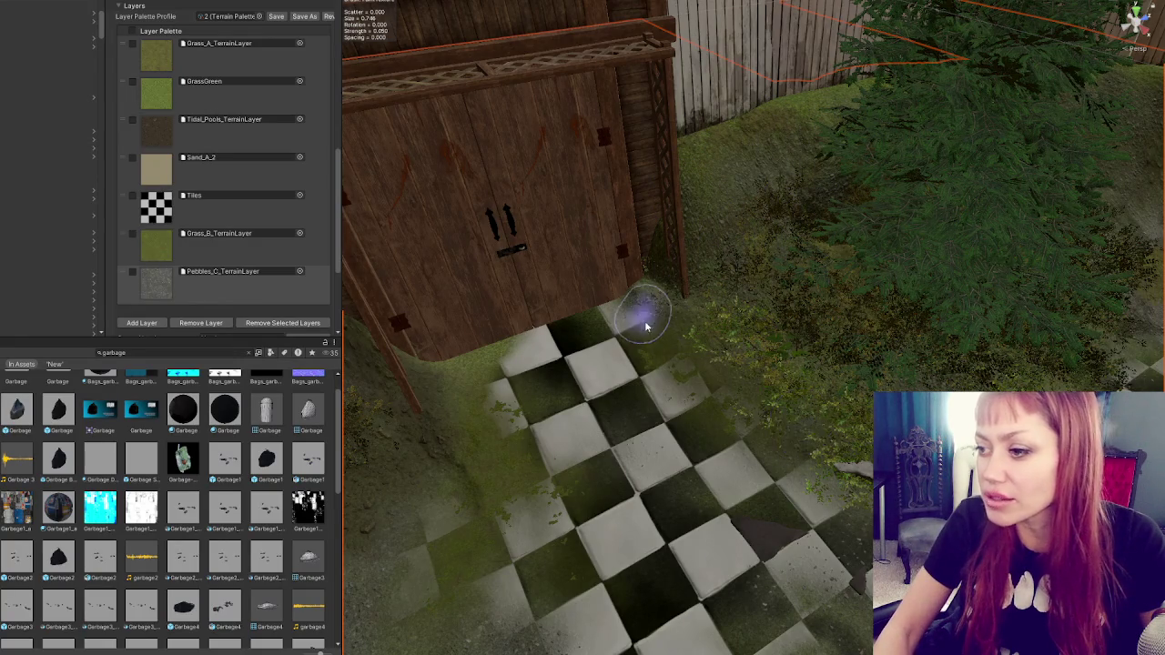
pyautogui.scroll(-3, 801, 221)
pyautogui.scroll(3, 769, 332)
pyautogui.moveTo(629, 294)
pyautogui.mouseDown()
pyautogui.moveTo(642, 156)
pyautogui.moveTo(612, 282)
pyautogui.mouseUp()
pyautogui.scroll(-5, 612, 282)
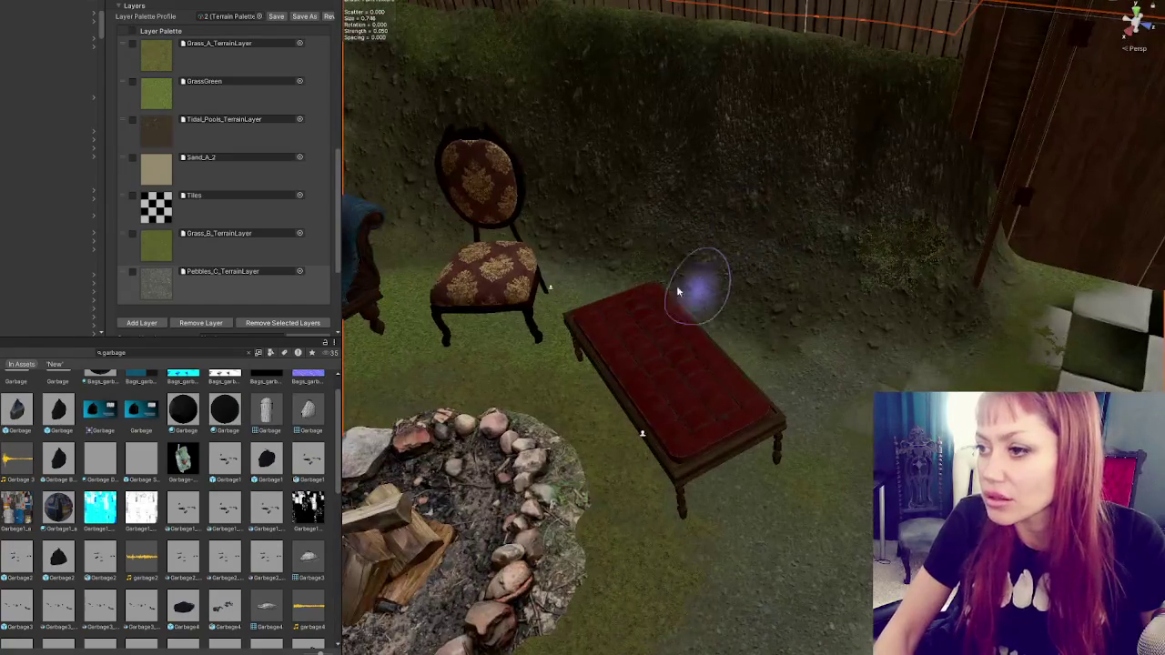
# Step: Orbit the view past the chair and blue couch toward the fence and hedge
pyautogui.keyDown('alt'); pyautogui.moveTo(624, 195); pyautogui.dragTo(715, 221); pyautogui.keyUp('alt')
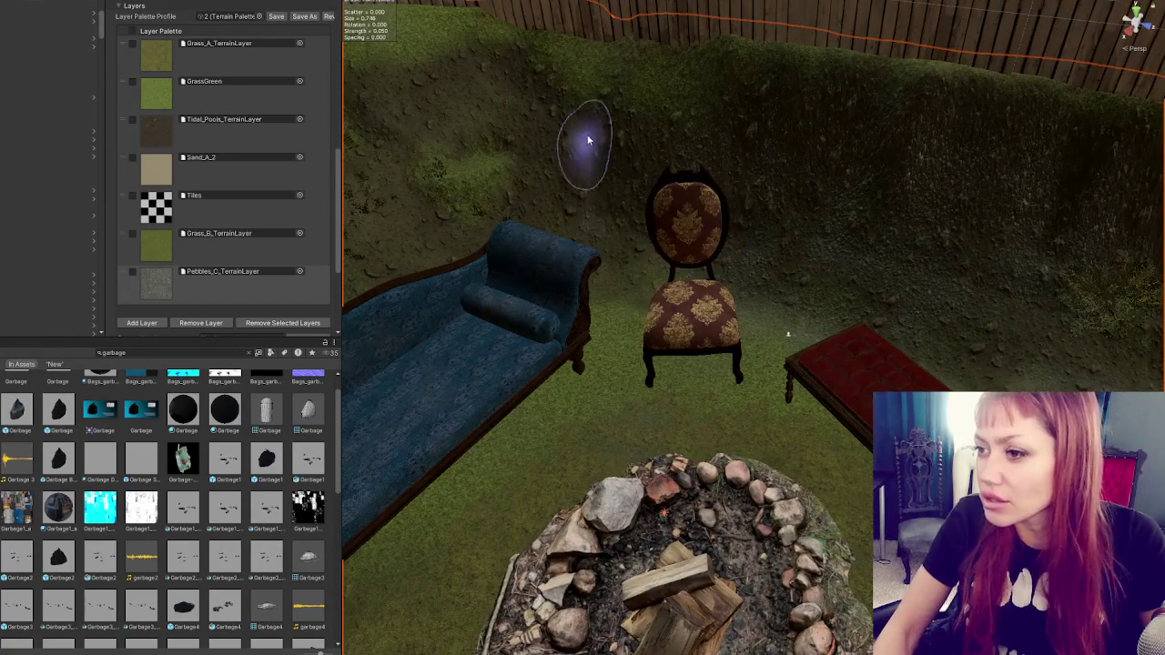
pyautogui.keyDown('alt'); pyautogui.moveTo(602, 166); pyautogui.dragTo(808, 244); pyautogui.keyUp('alt')
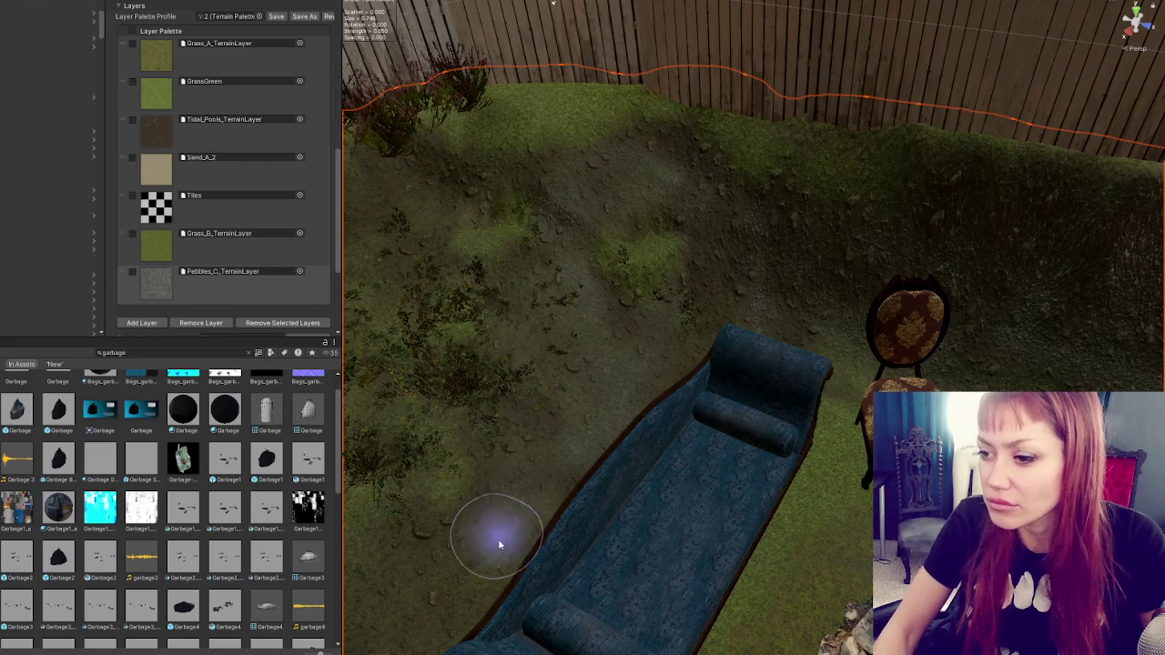
pyautogui.scroll(2, 476, 346)
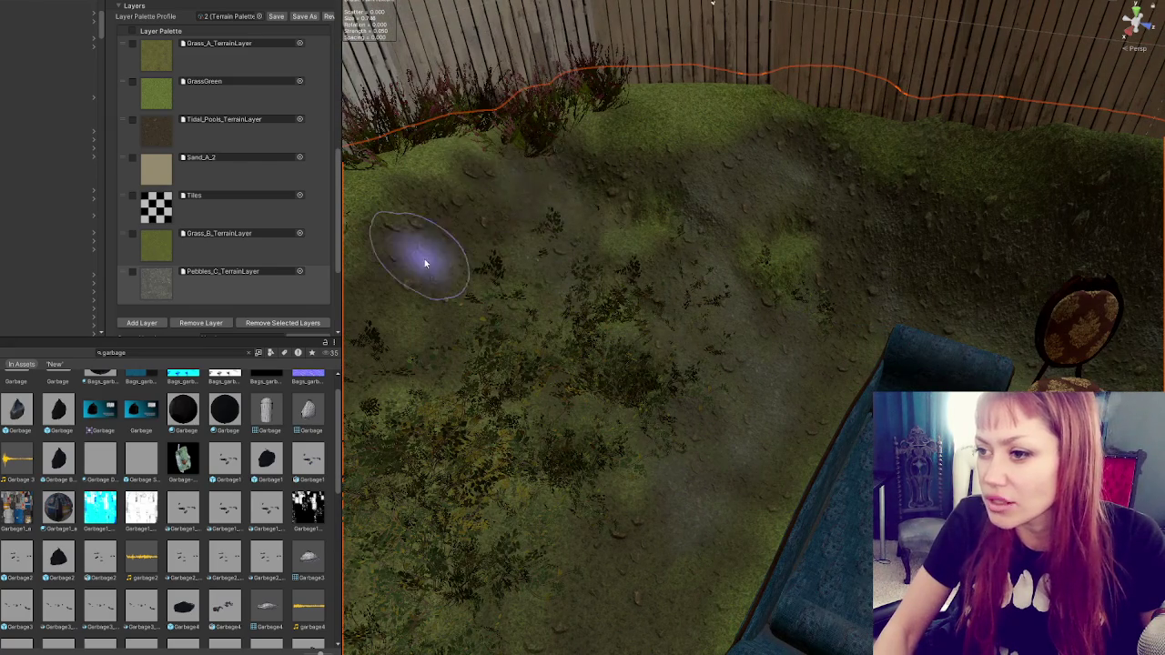
pyautogui.moveTo(472, 159)
pyautogui.mouseDown()
pyautogui.moveTo(548, 193)
pyautogui.moveTo(588, 176)
pyautogui.moveTo(608, 294)
pyautogui.moveTo(789, 344)
pyautogui.mouseUp()
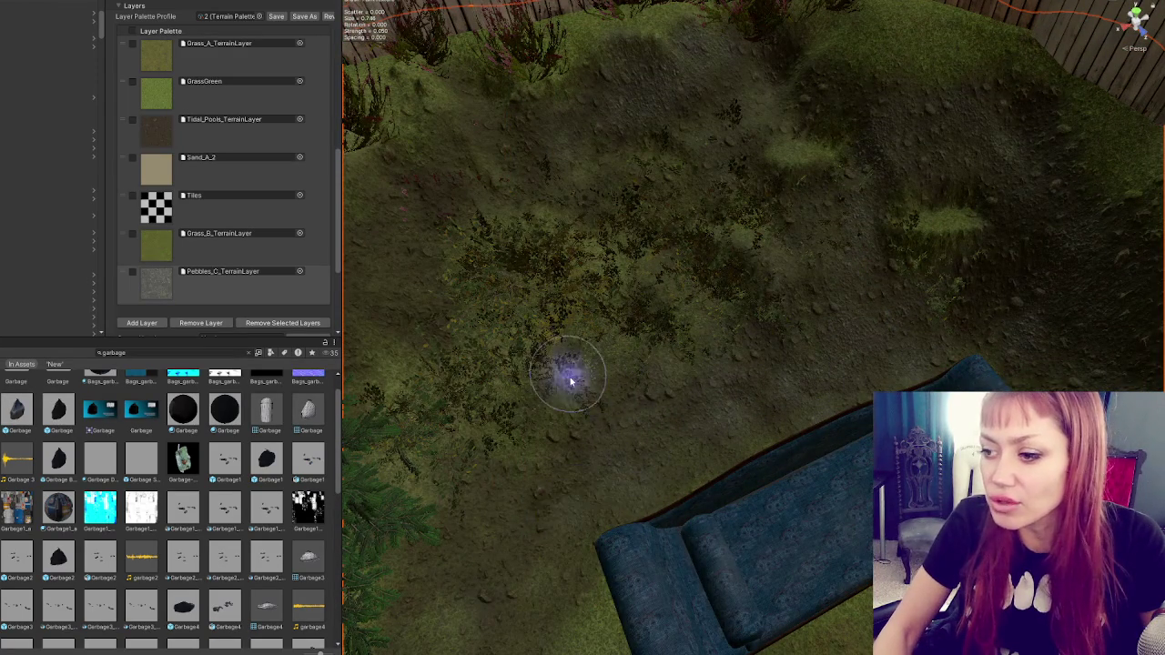
pyautogui.moveTo(533, 135); pyautogui.dragTo(684, 273)
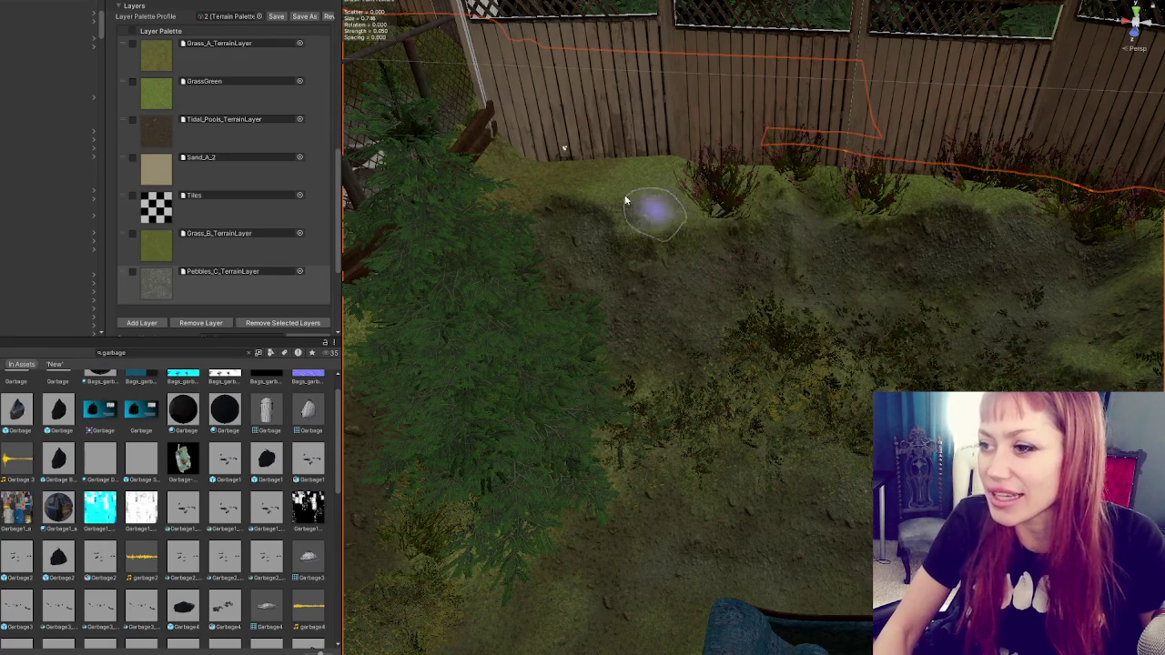
pyautogui.scroll(3, 748, 219)
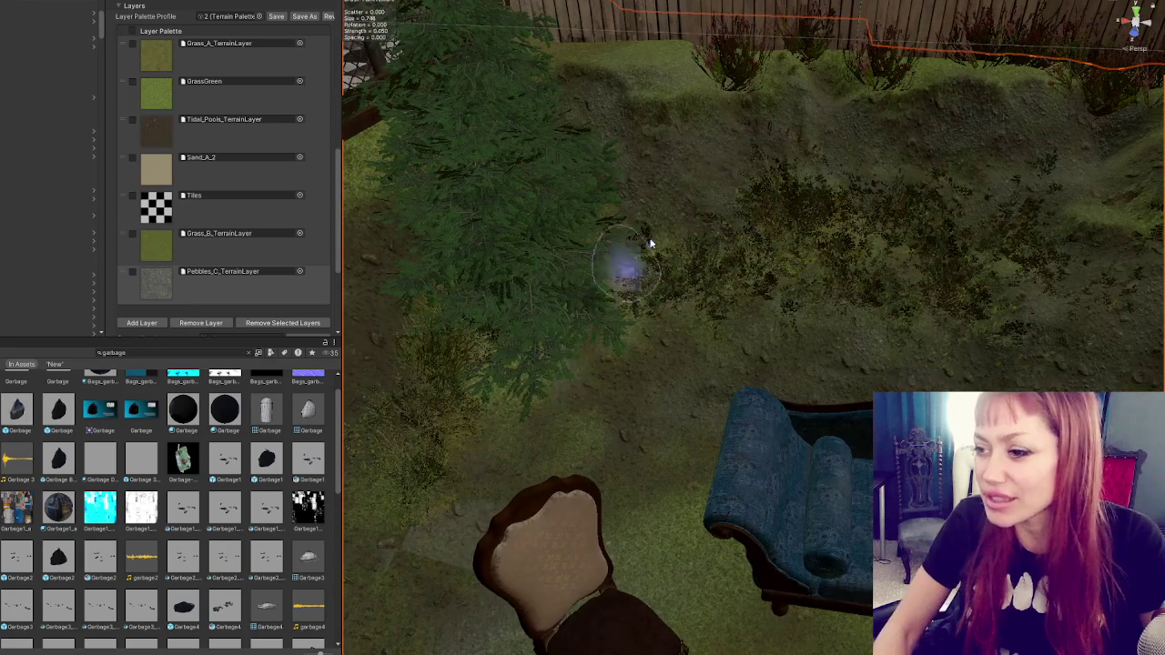
pyautogui.scroll(3, 631, 346)
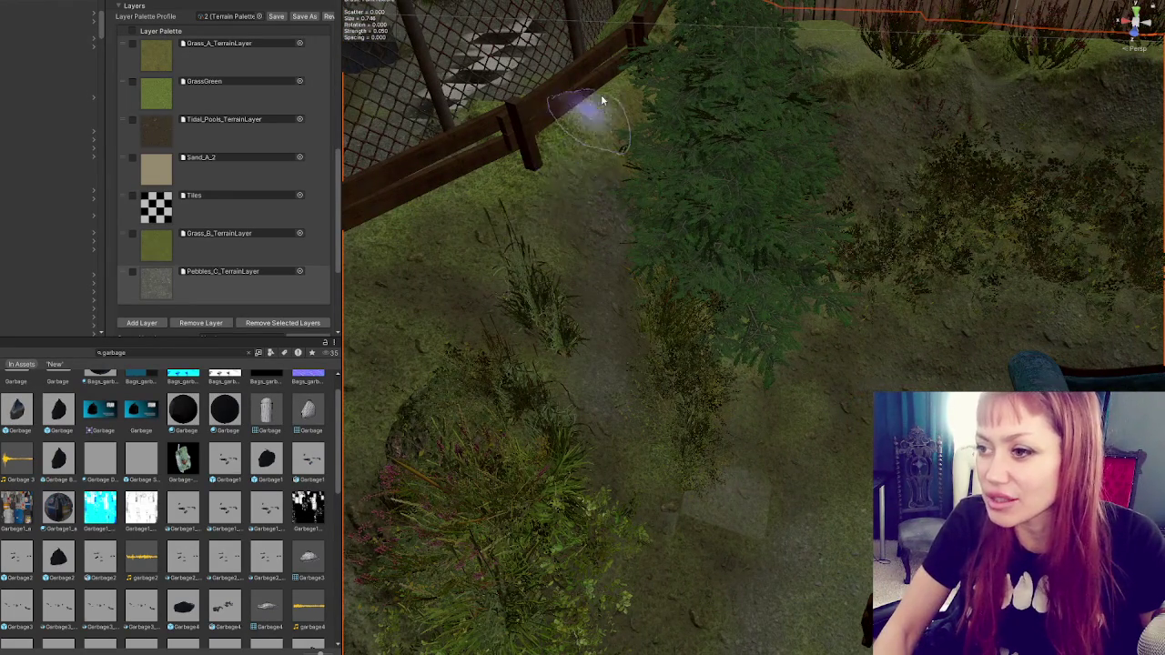
pyautogui.scroll(-2, 585, 117)
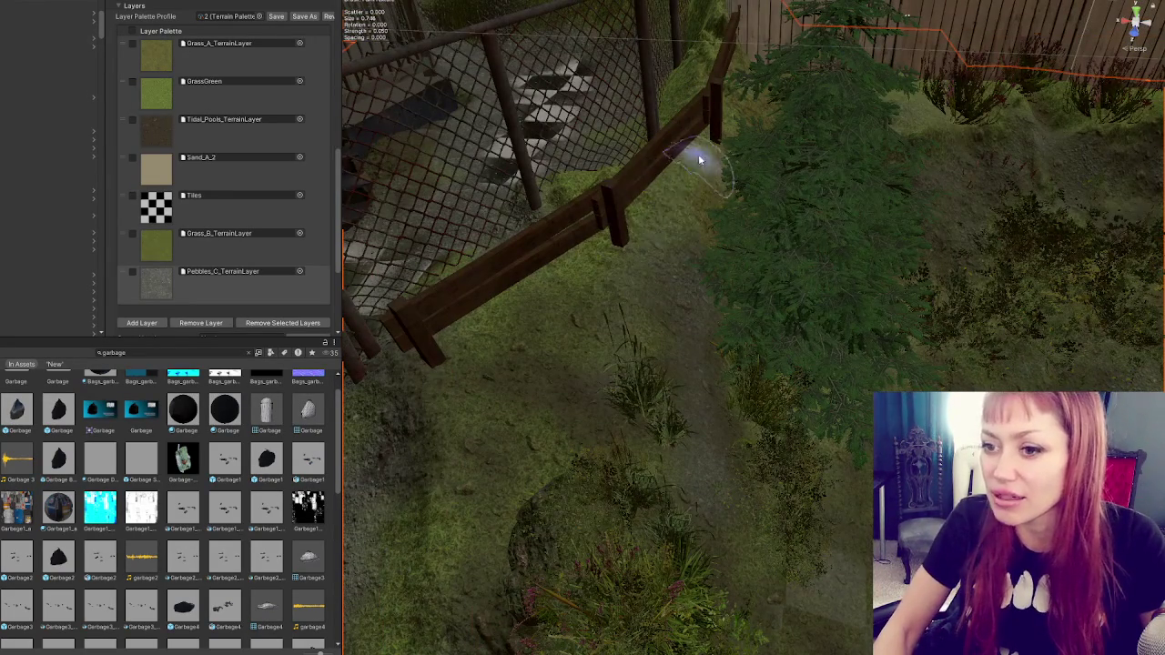
pyautogui.scroll(3, 557, 277)
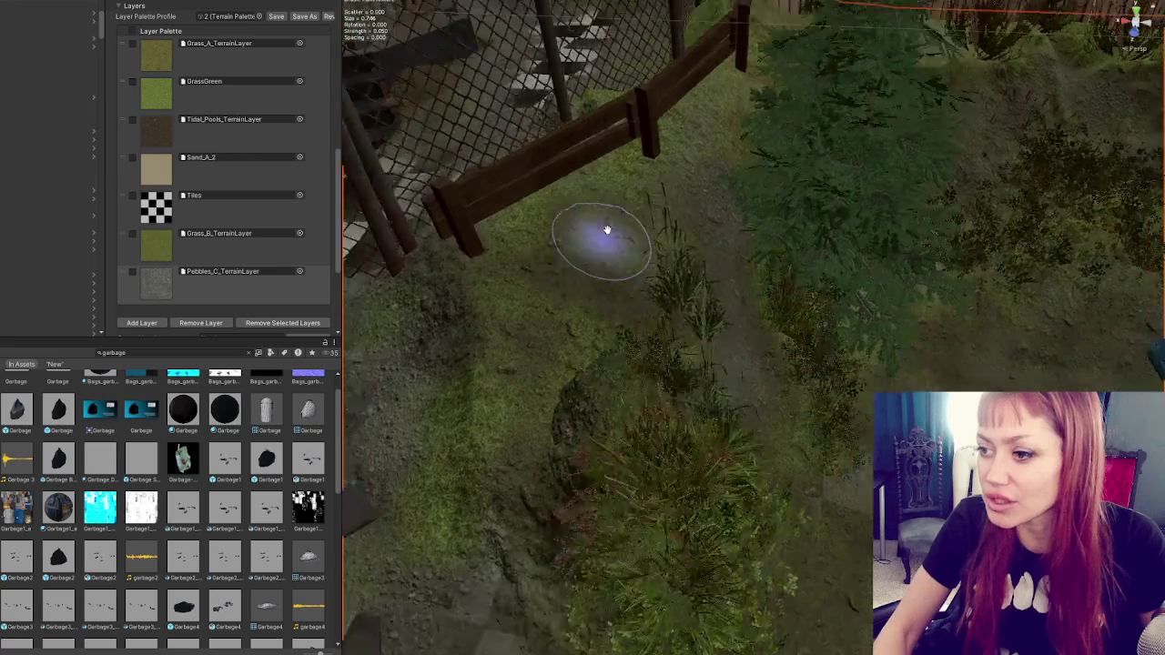
pyautogui.scroll(3, 614, 359)
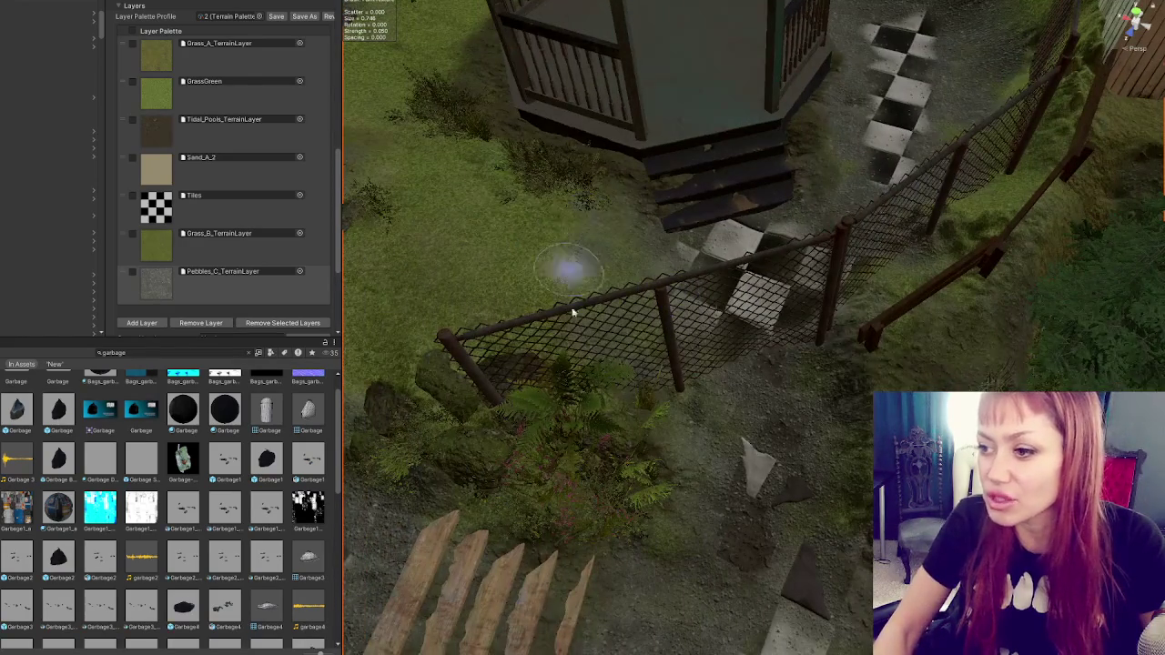
# Step: Paint a dark Tidal_Pools_TerrainLayer dirt patch around the tree base
pyautogui.scroll(3, 553, 281)
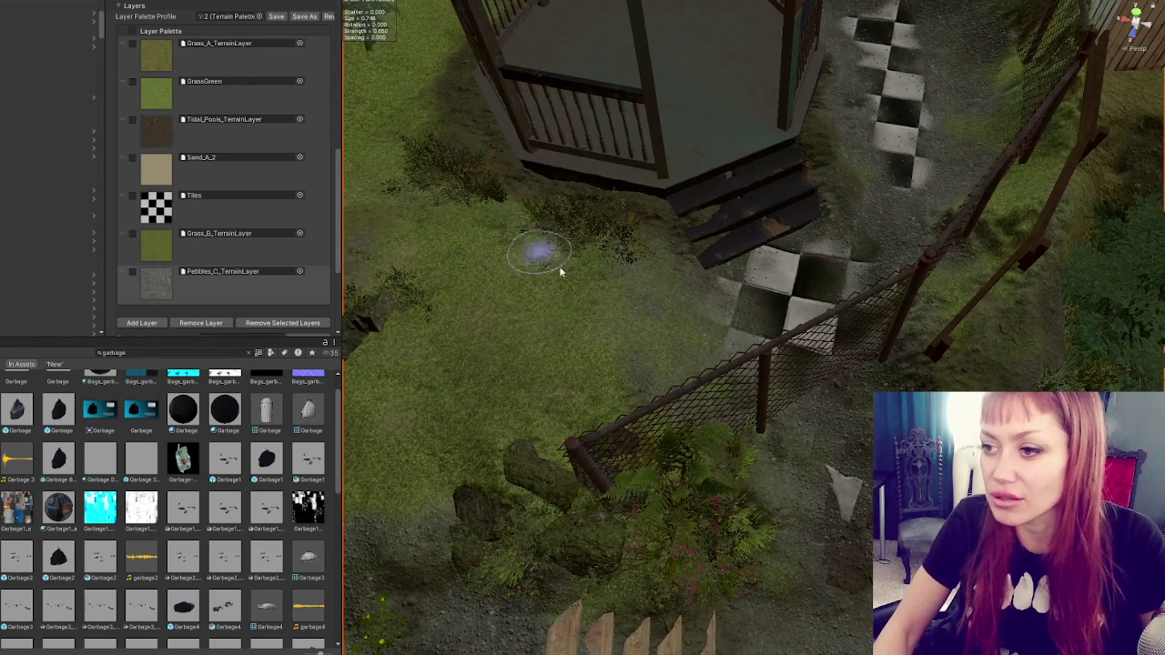
pyautogui.scroll(-3, 465, 204)
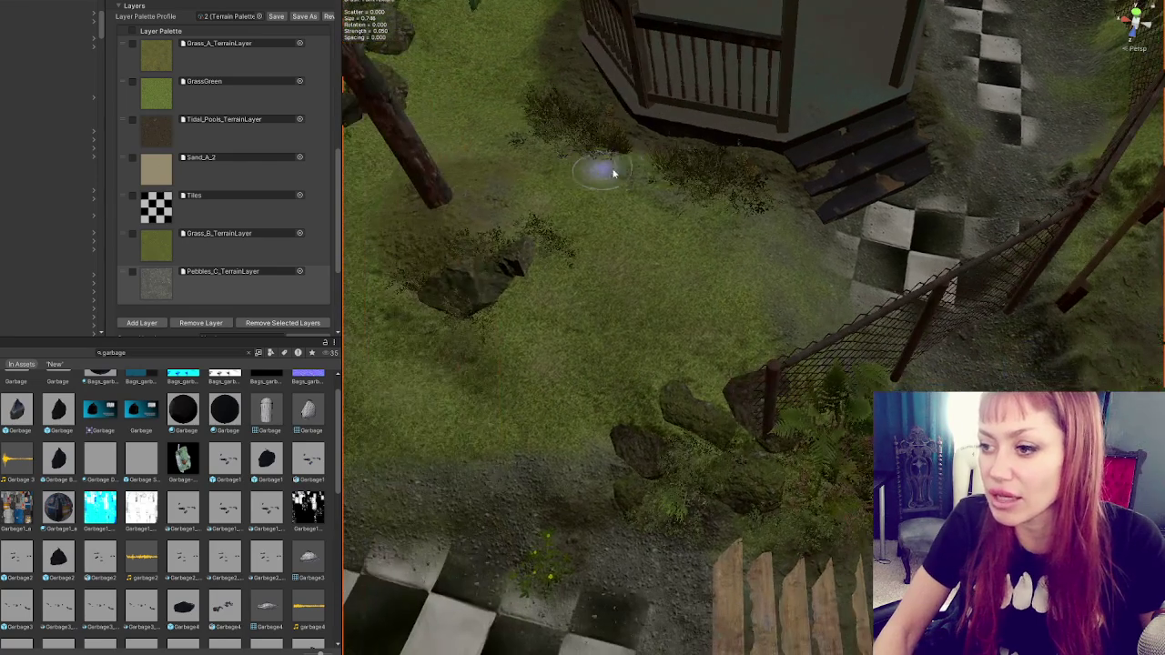
pyautogui.scroll(2, 532, 314)
pyautogui.scroll(-2, 592, 227)
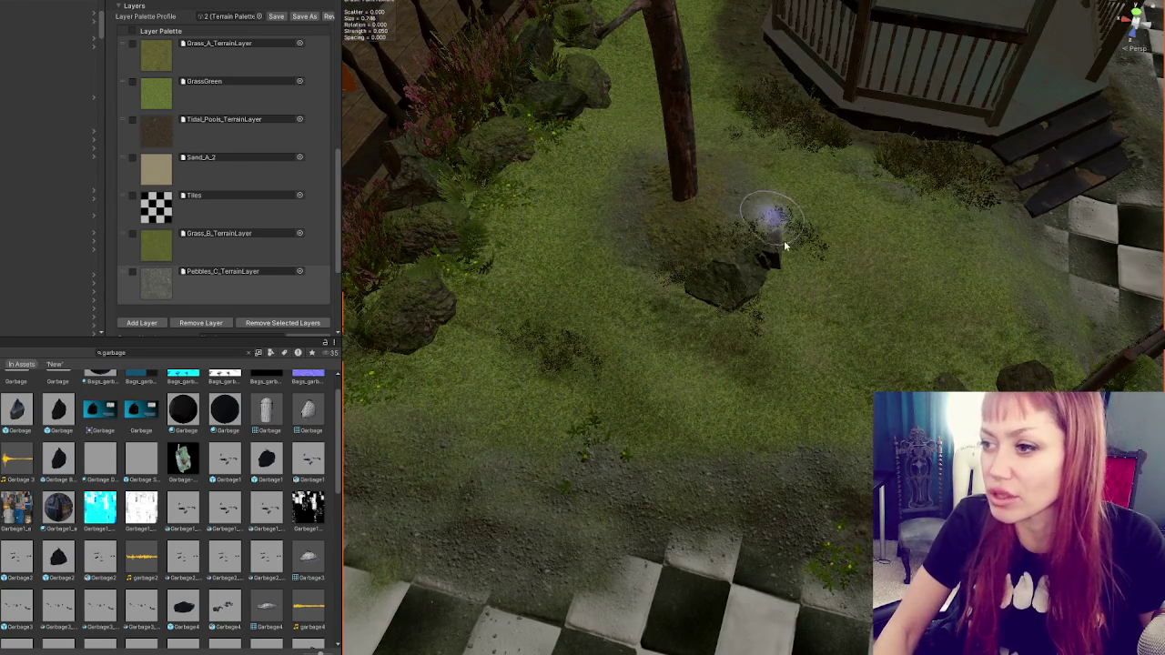
pyautogui.click(223, 122)
pyautogui.moveTo(631, 194)
pyautogui.mouseDown()
pyautogui.moveTo(681, 151)
pyautogui.moveTo(735, 187)
pyautogui.moveTo(637, 216)
pyautogui.moveTo(670, 235)
pyautogui.moveTo(697, 221)
pyautogui.moveTo(655, 188)
pyautogui.moveTo(686, 177)
pyautogui.moveTo(694, 225)
pyautogui.moveTo(665, 164)
pyautogui.moveTo(702, 218)
pyautogui.moveTo(668, 161)
pyautogui.moveTo(718, 230)
pyautogui.mouseUp()
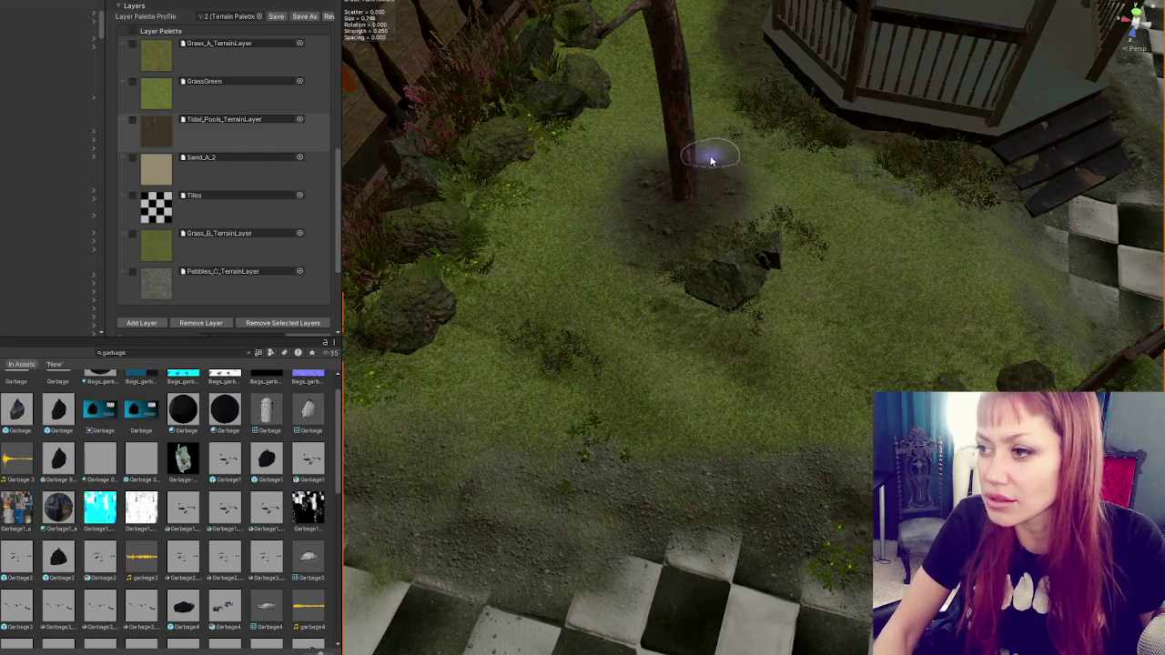
# Step: Frame the tree and pan to show the checkerboard path from gazebo to fire pit
pyautogui.press('f')
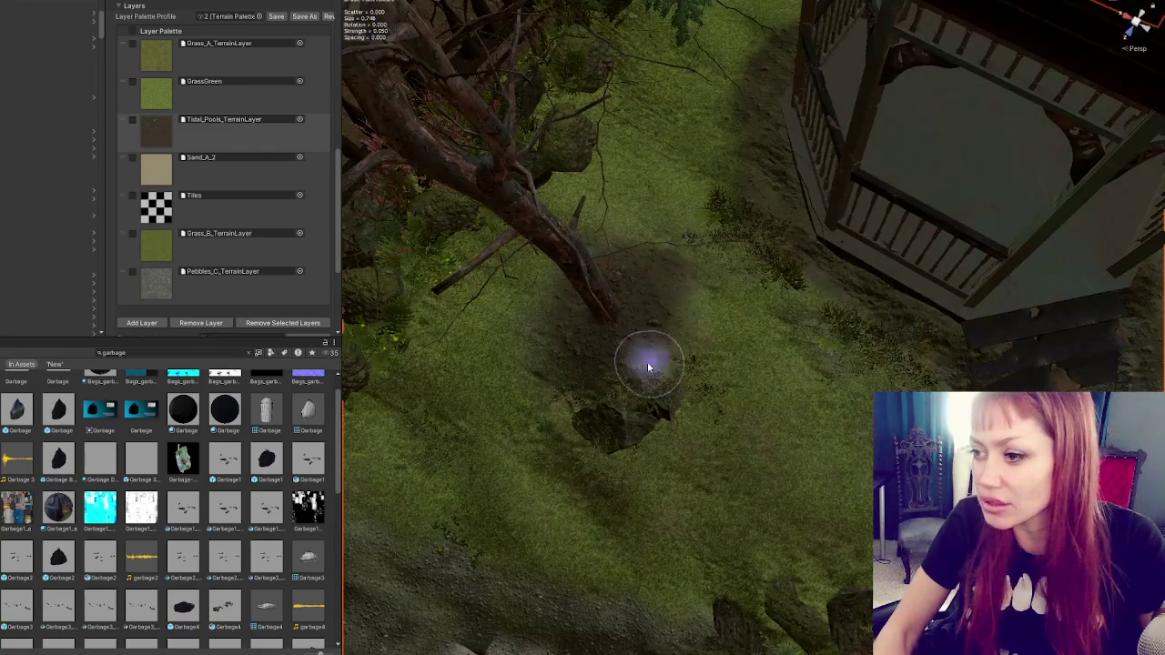
pyautogui.scroll(2, 671, 307)
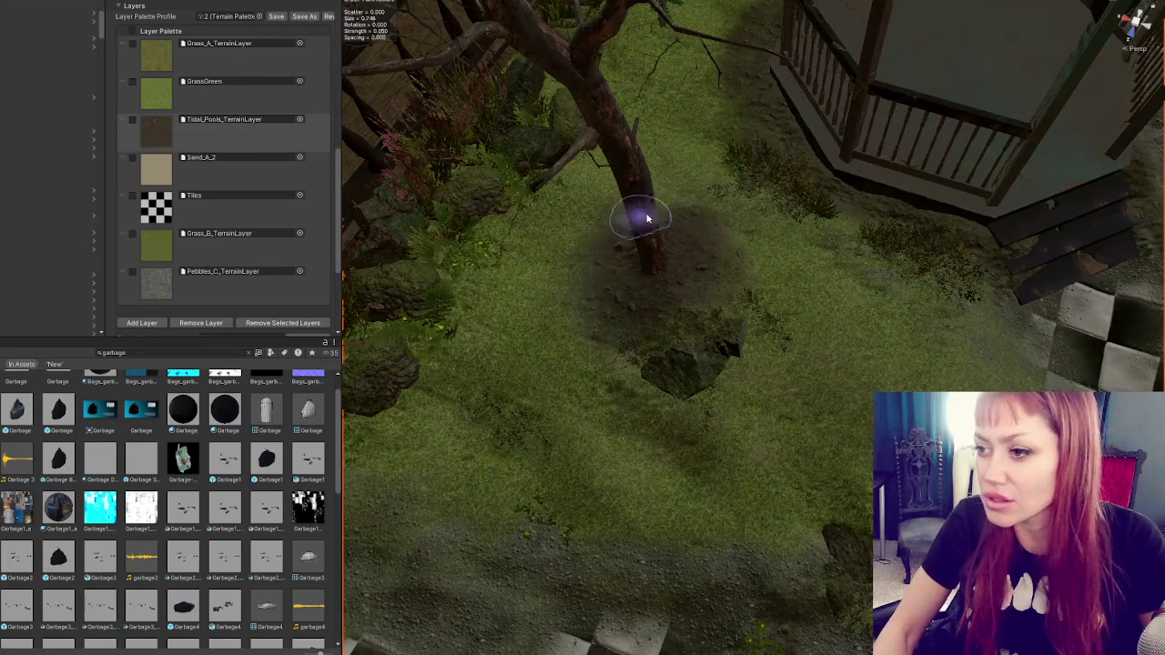
pyautogui.moveTo(697, 333)
pyautogui.mouseDown()
pyautogui.moveTo(641, 164)
pyautogui.moveTo(681, 200)
pyautogui.moveTo(624, 364)
pyautogui.mouseUp()
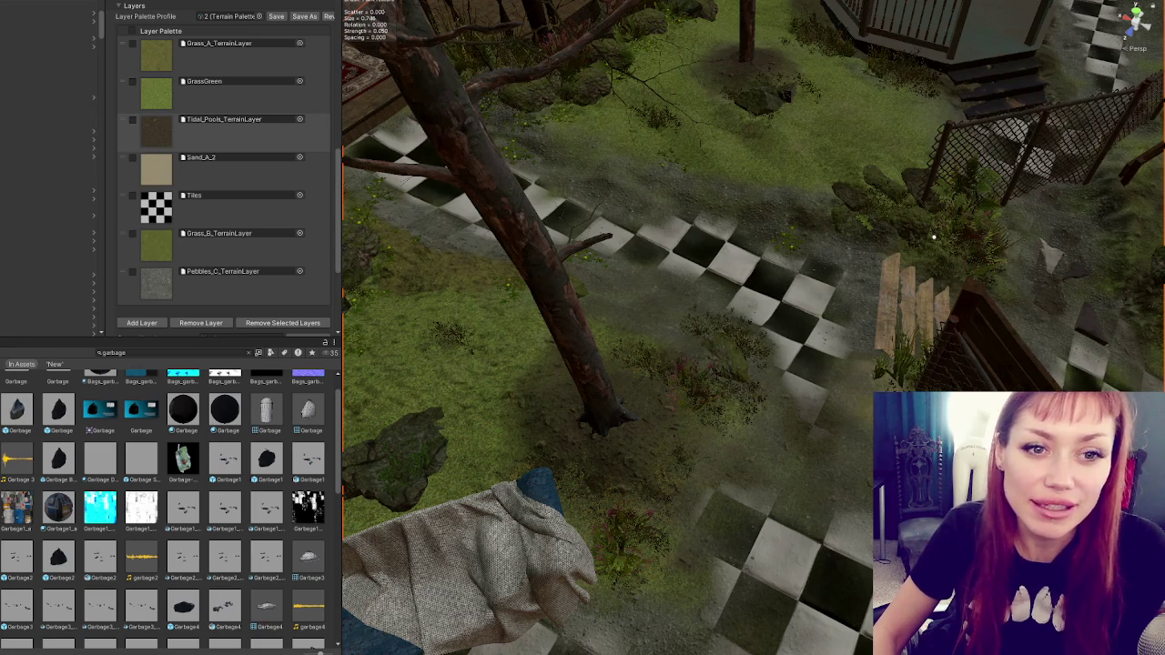
pyautogui.scroll(-5, 688, 257)
pyautogui.scroll(-5, 687, 258)
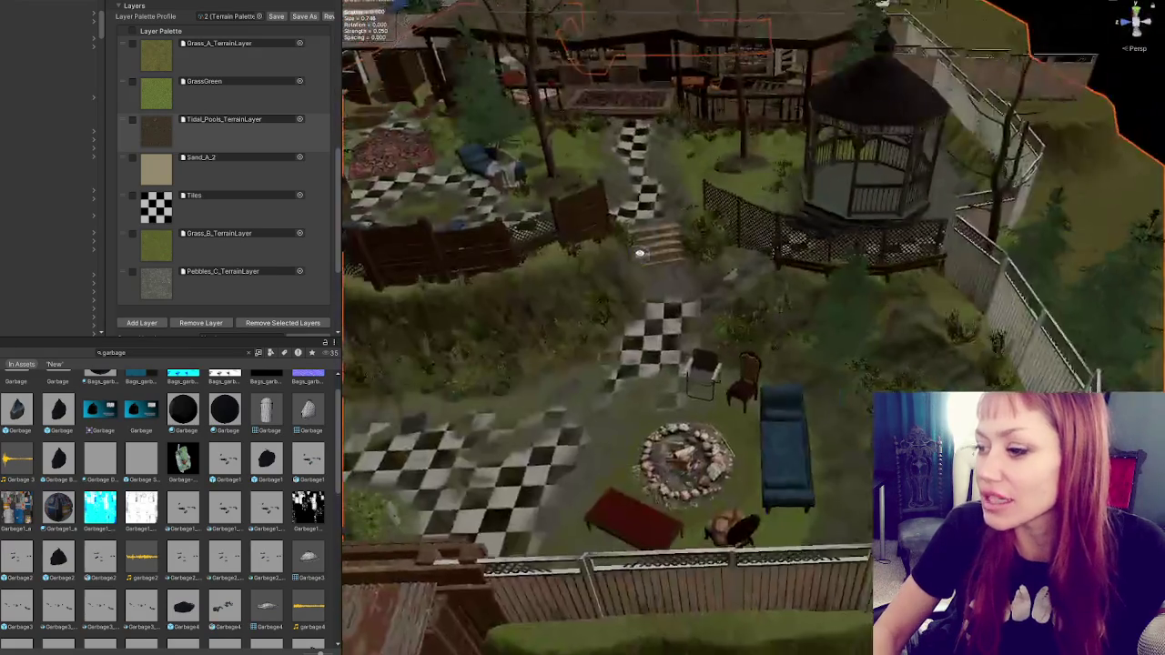